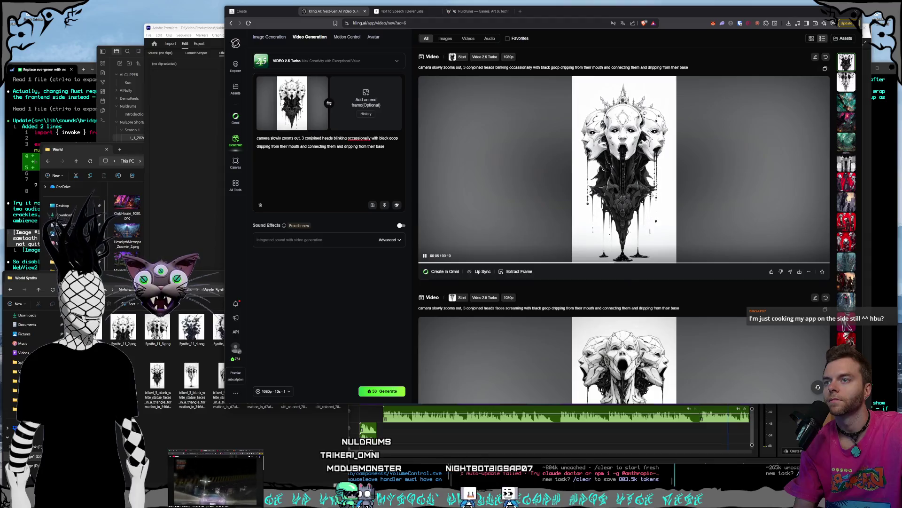
# Scroll the Kling AI feed from the conjoined-heads clip down to the city-street walkers video
pyautogui.scroll(-5, 649, 200)
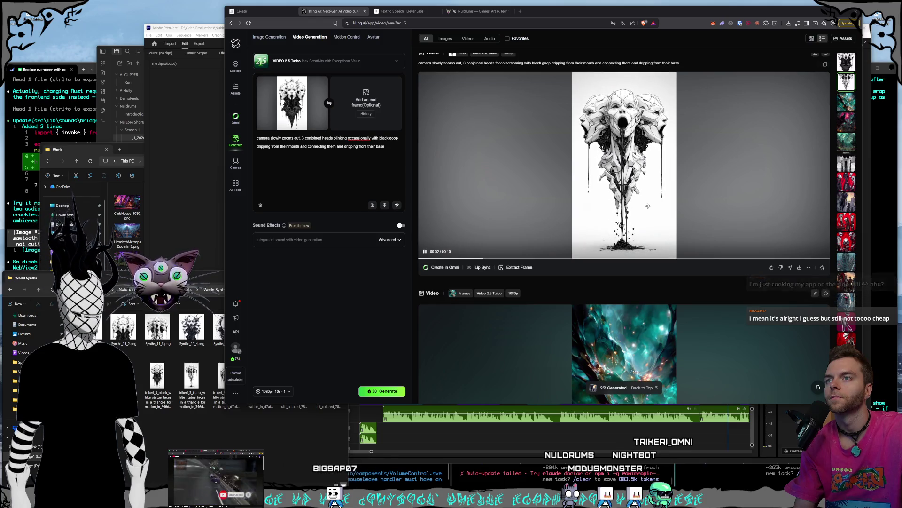
pyautogui.scroll(-4, 648, 206)
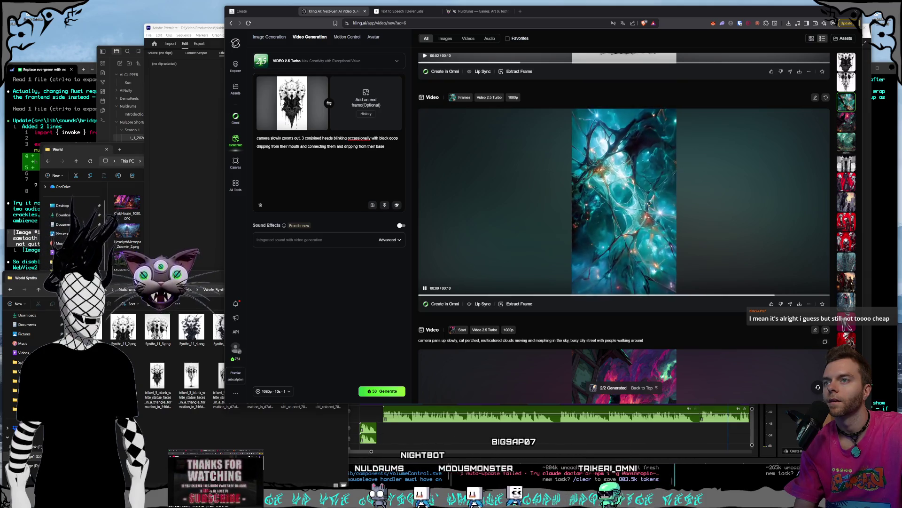
pyautogui.scroll(-4, 650, 203)
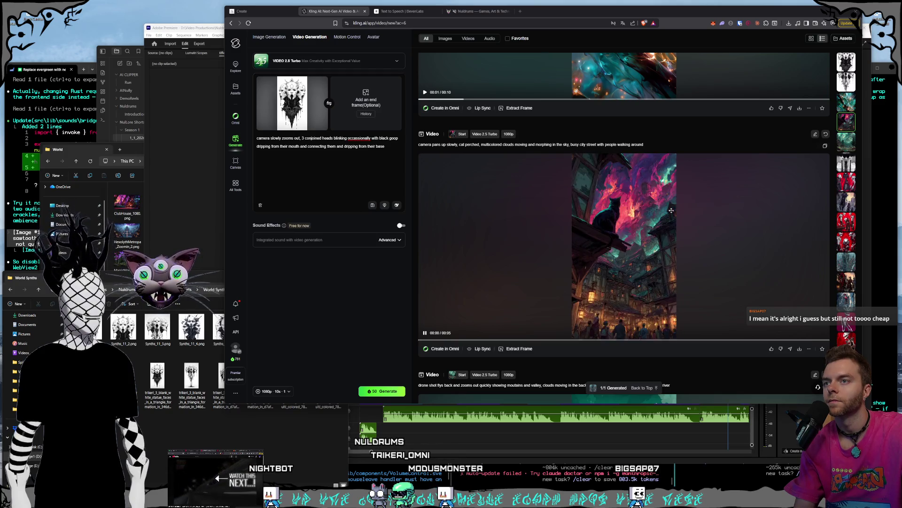
pyautogui.scroll(-6, 671, 210)
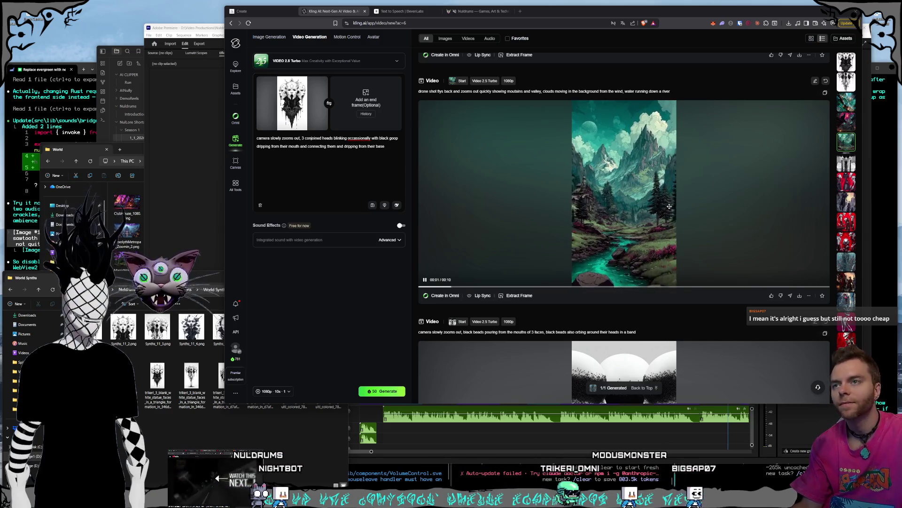
pyautogui.scroll(-4, 669, 206)
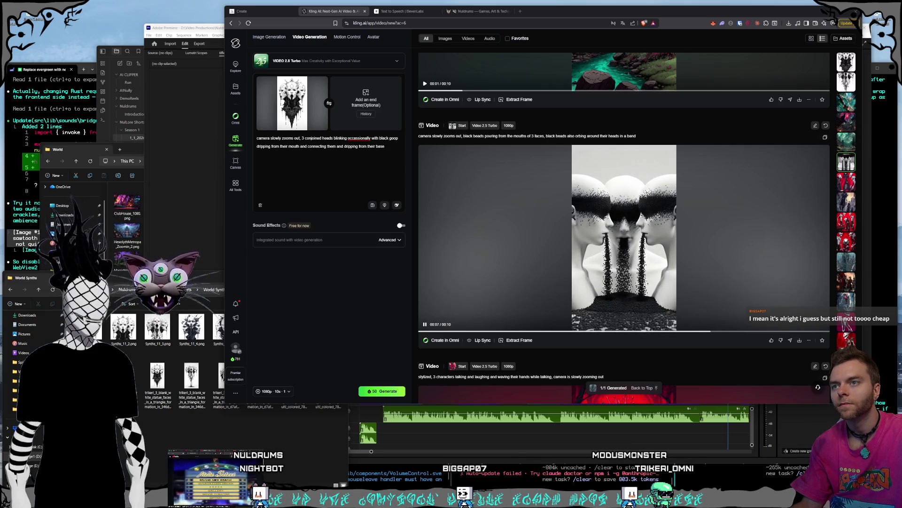
pyautogui.scroll(-5, 658, 216)
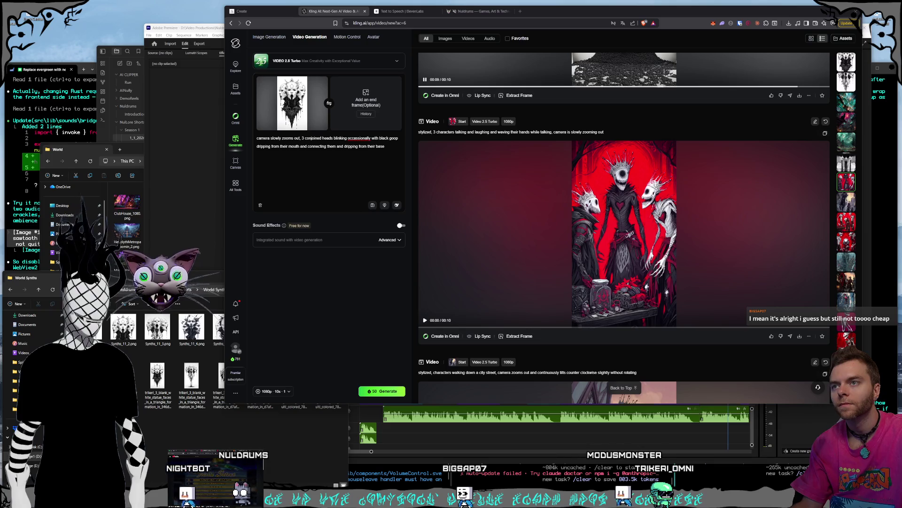
pyautogui.scroll(-1, 647, 217)
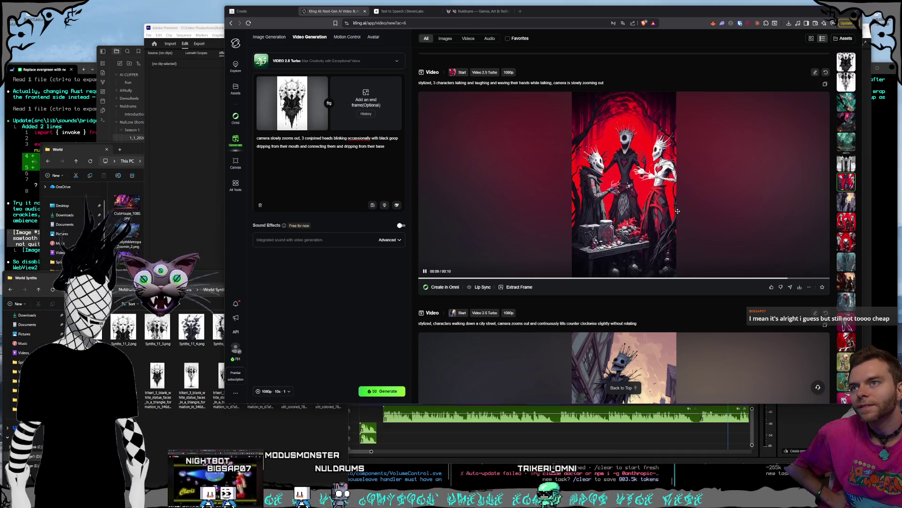
pyautogui.scroll(-4, 678, 211)
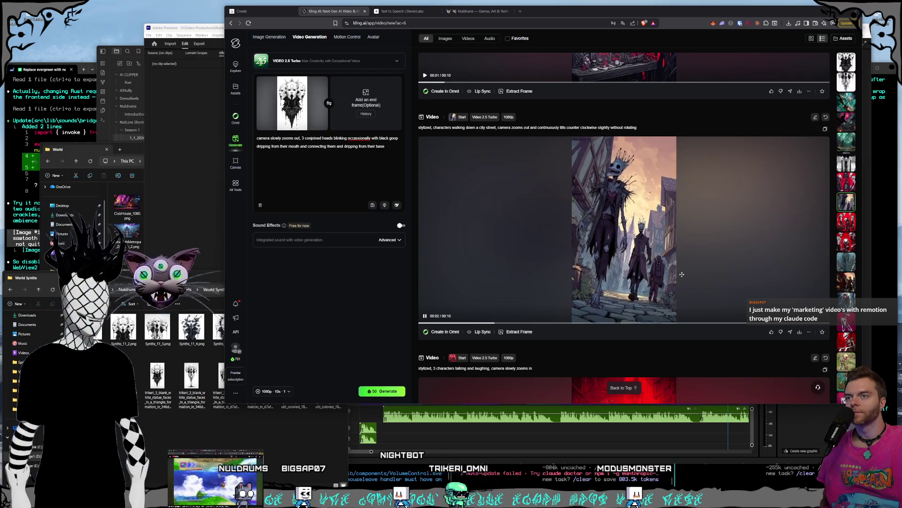
# Scroll past the red characters, running creature and one-eyed pale clips to the throne video
pyautogui.scroll(-5, 682, 274)
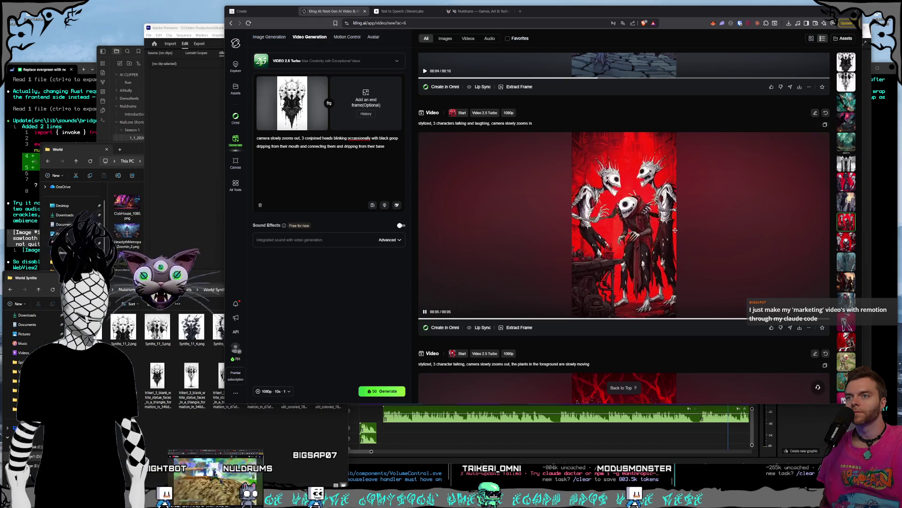
pyautogui.scroll(-5, 675, 229)
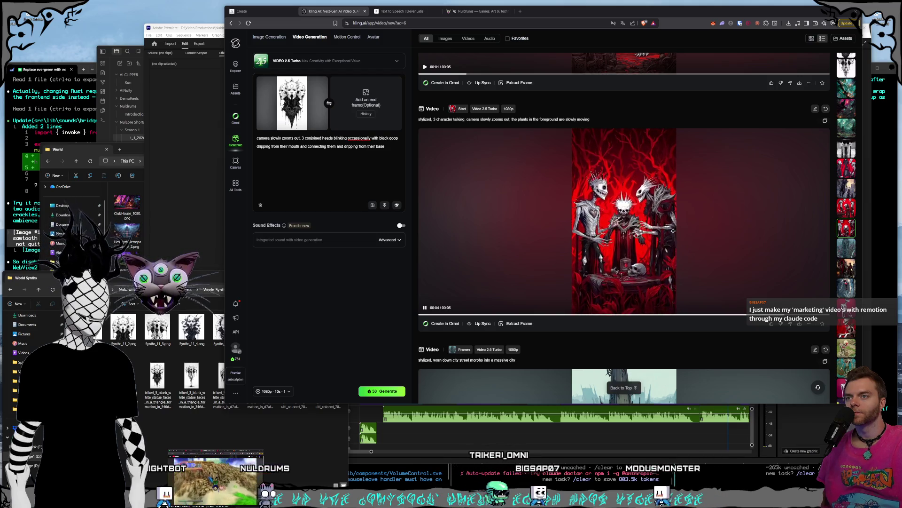
pyautogui.scroll(-5, 672, 231)
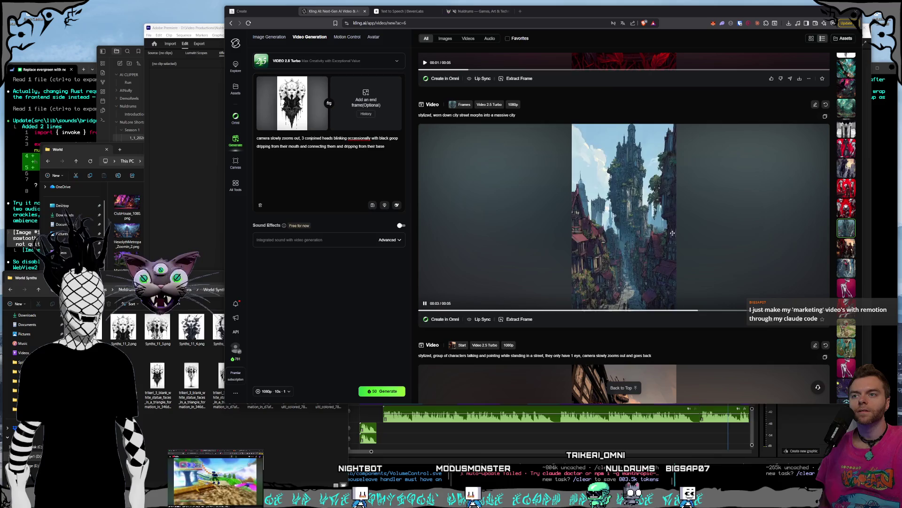
pyautogui.scroll(-4, 673, 233)
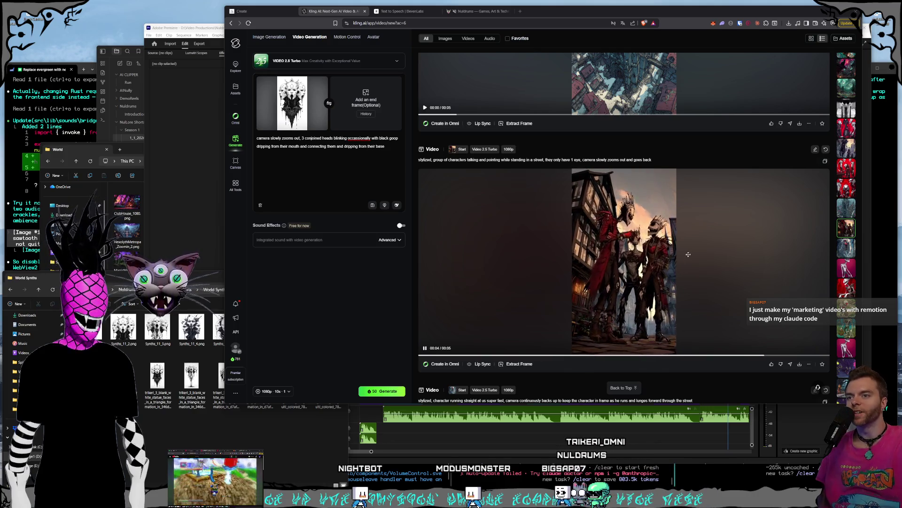
pyautogui.scroll(-2, 688, 254)
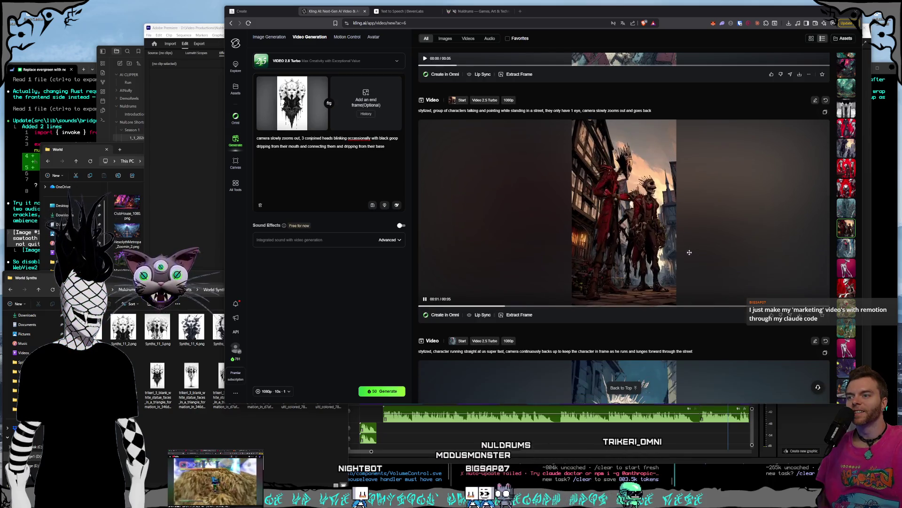
pyautogui.scroll(-2, 695, 241)
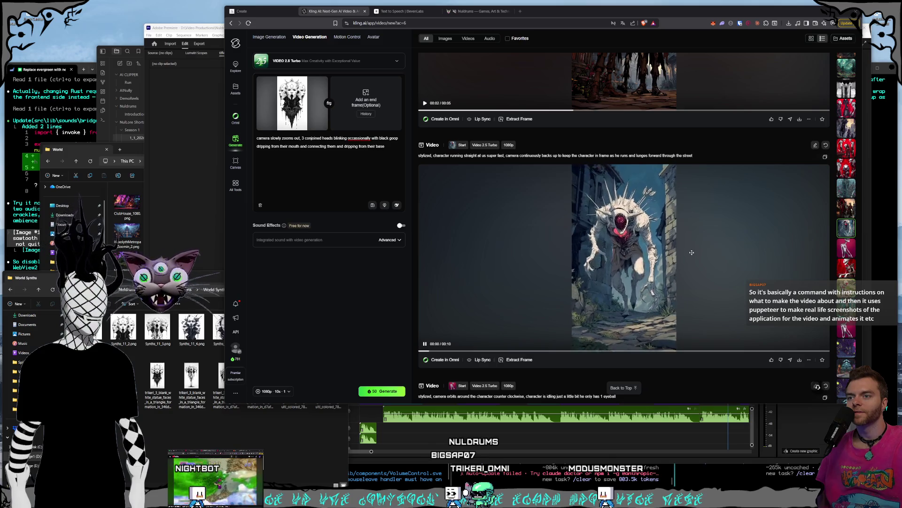
pyautogui.scroll(-3, 692, 252)
pyautogui.scroll(-2, 690, 253)
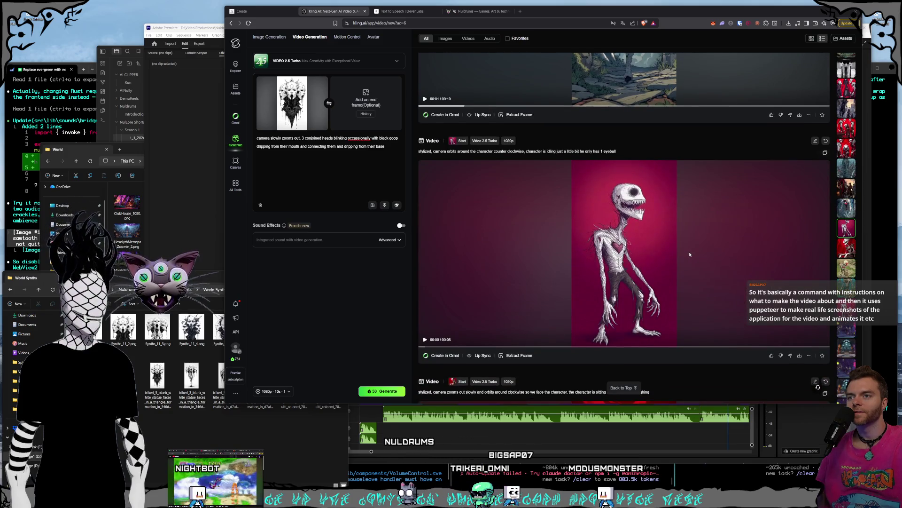
pyautogui.moveTo(677, 273)
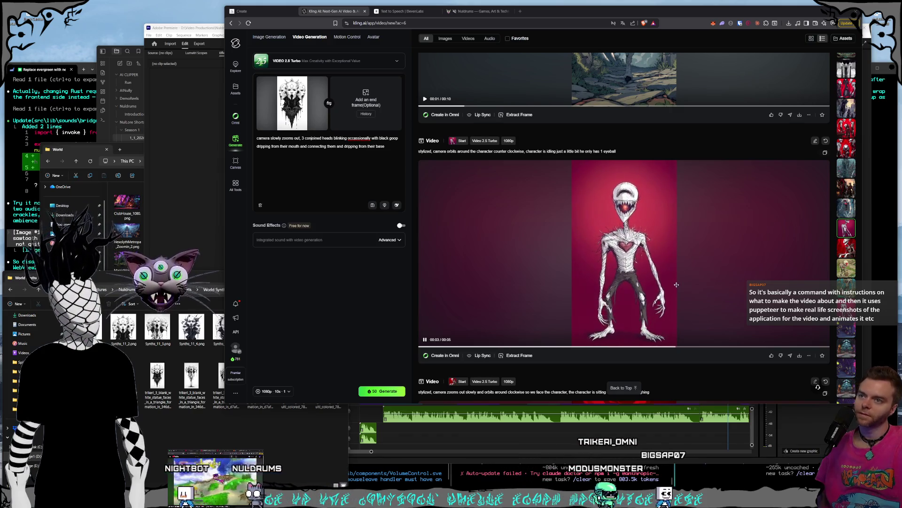
pyautogui.scroll(-3, 677, 283)
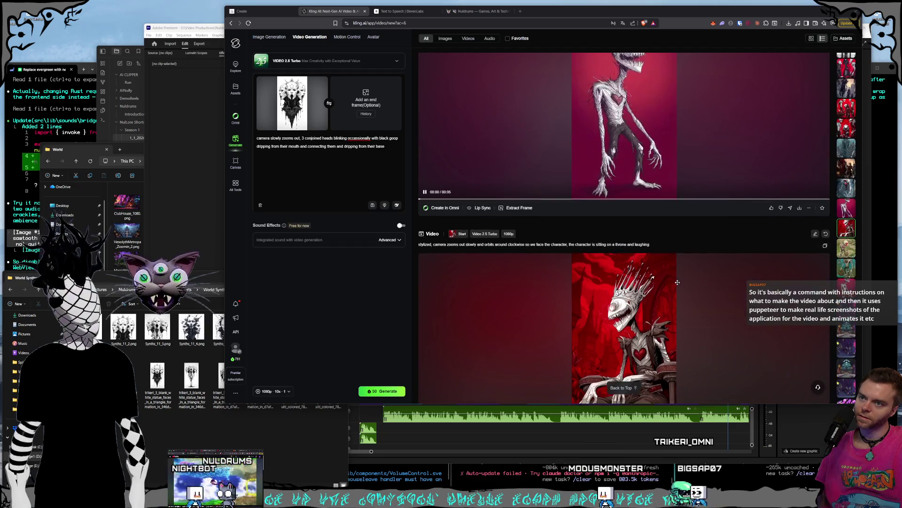
# Scroll down through the fishing and basket clips in the Kling AI history
pyautogui.scroll(-2, 677, 282)
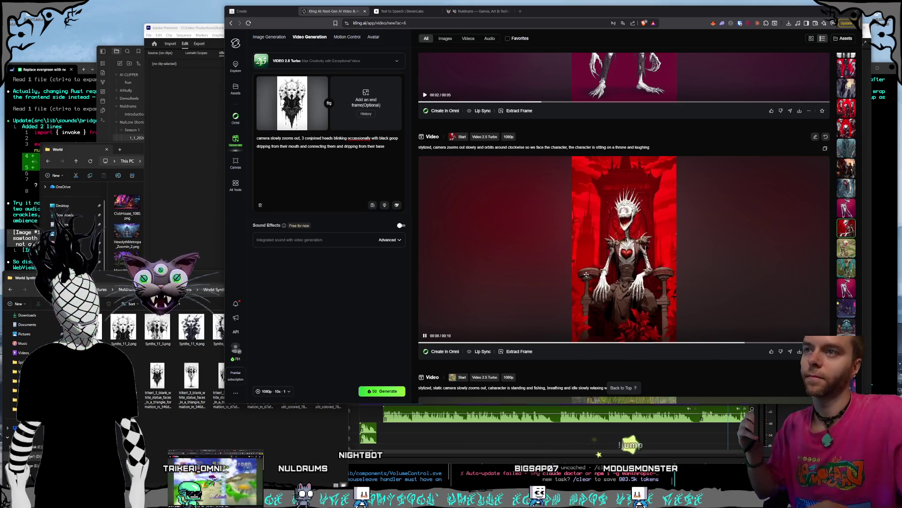
pyautogui.scroll(-5, 635, 231)
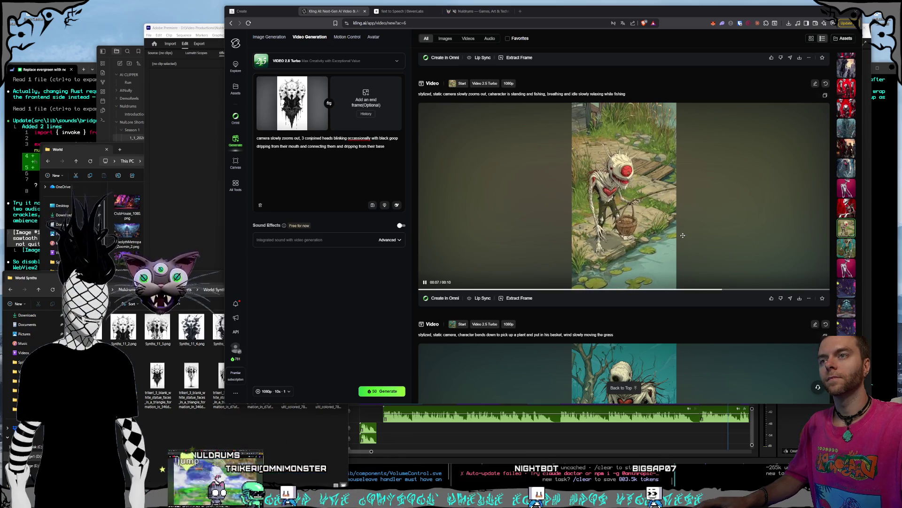
pyautogui.scroll(-4, 682, 235)
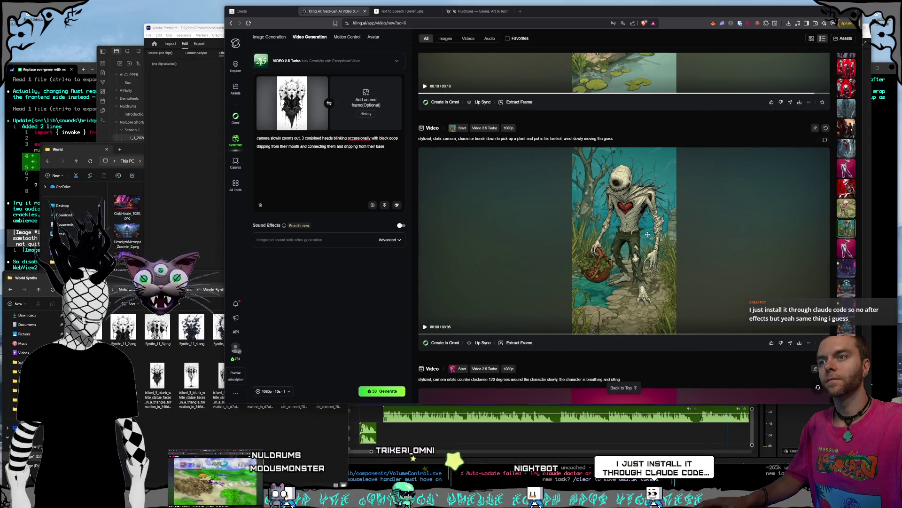
pyautogui.moveTo(648, 233)
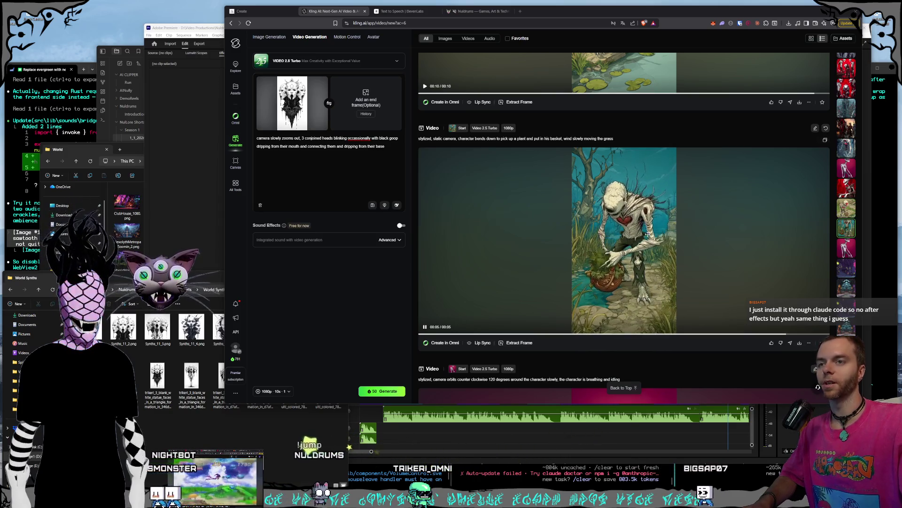
pyautogui.scroll(-4, 647, 234)
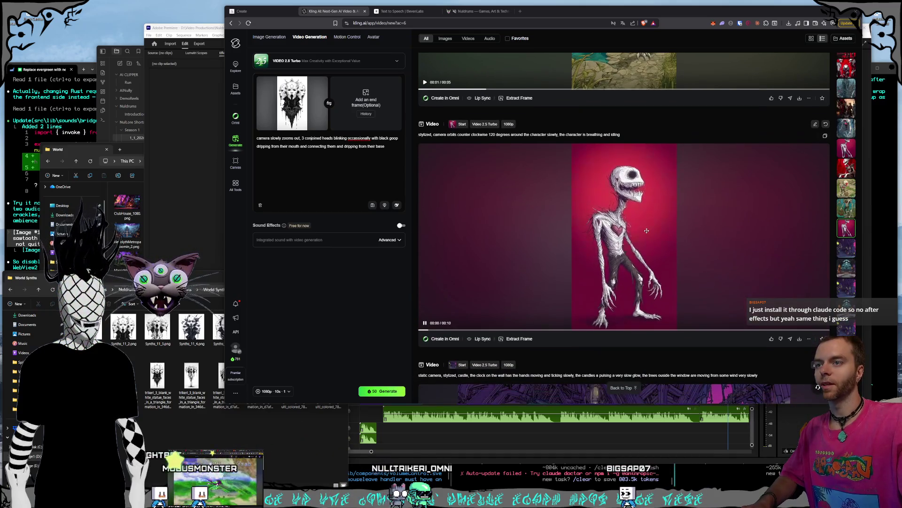
pyautogui.scroll(-1, 647, 231)
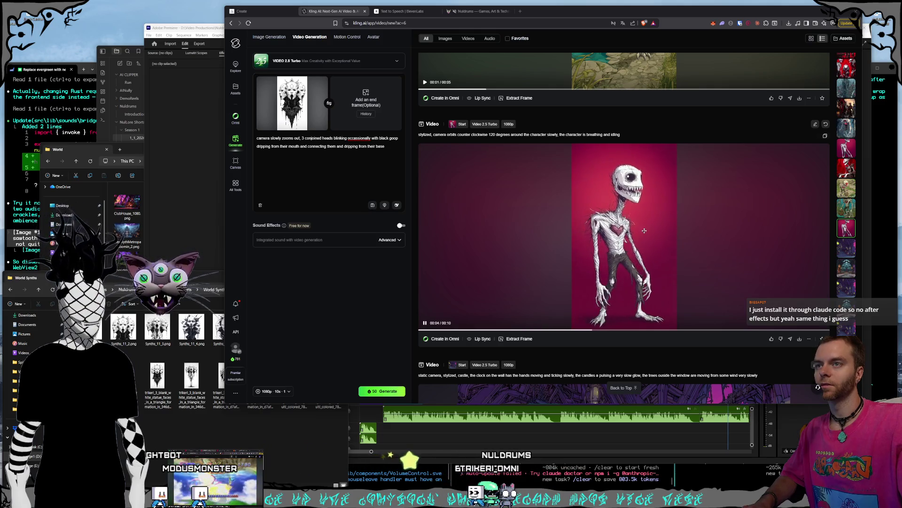
pyautogui.scroll(-5, 645, 230)
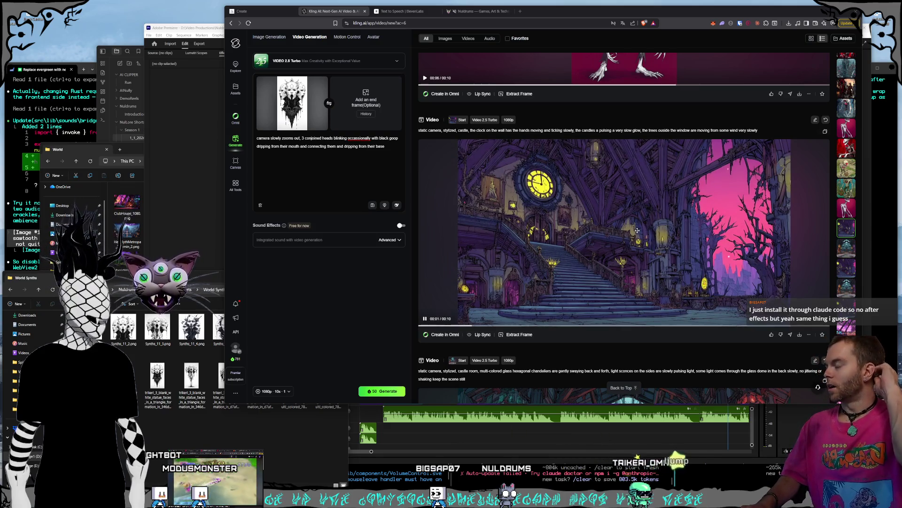
# Scroll back up to the screaming conjoined-heads clip at the top of the feed
pyautogui.scroll(5, 639, 214)
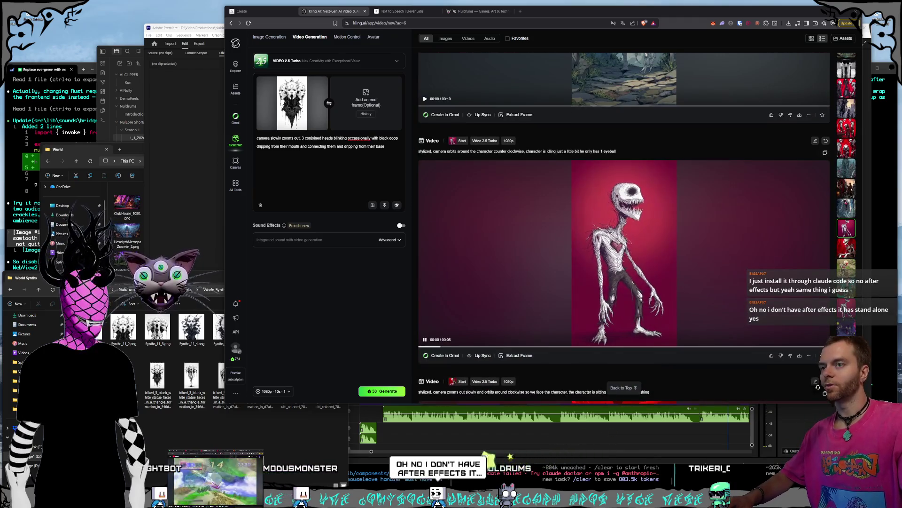
pyautogui.scroll(3, 611, 249)
pyautogui.scroll(10, 611, 250)
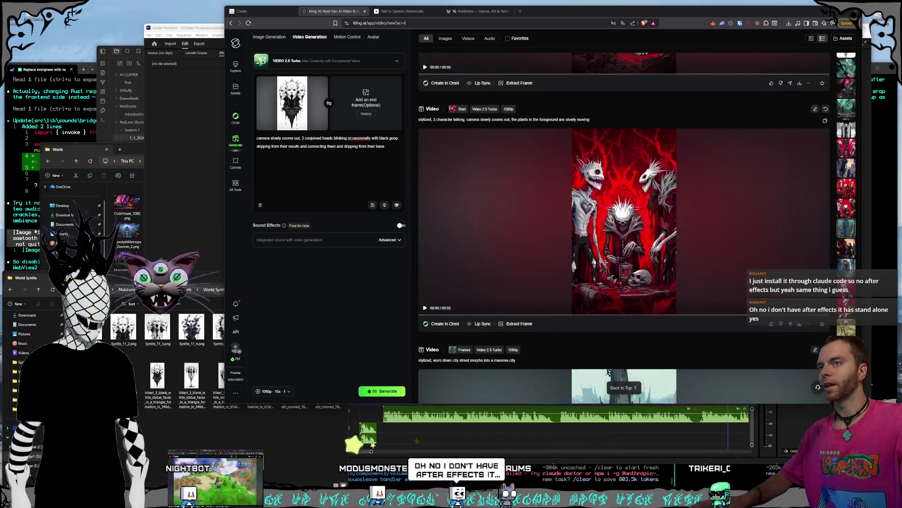
pyautogui.scroll(6, 601, 263)
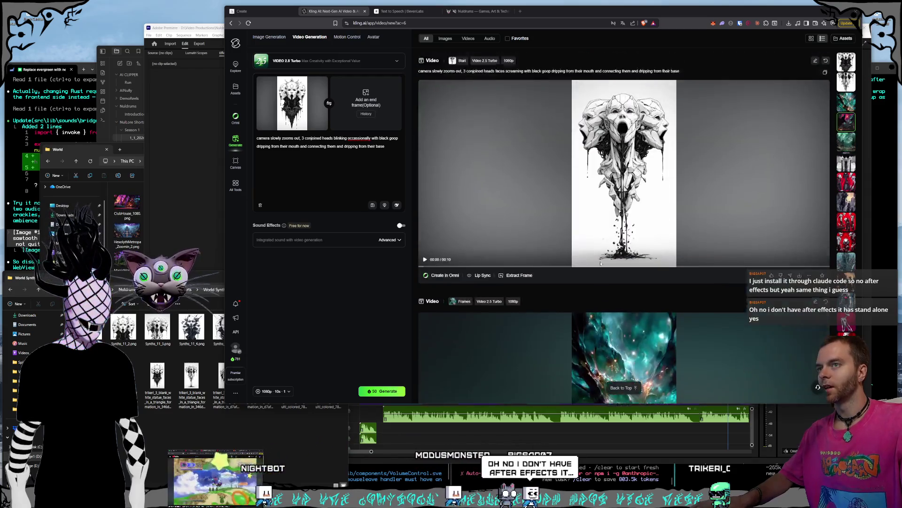
pyautogui.click(252, 11)
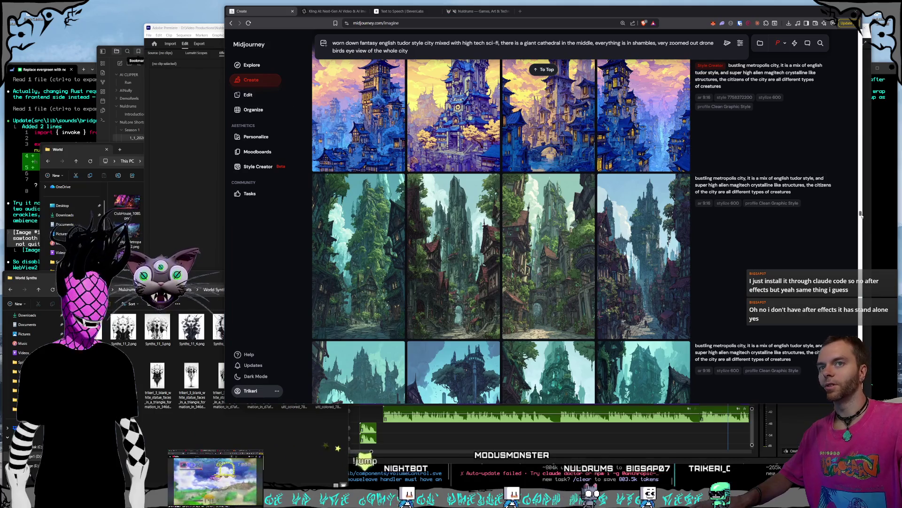
pyautogui.moveTo(860, 213); pyautogui.dragTo(862, 36)
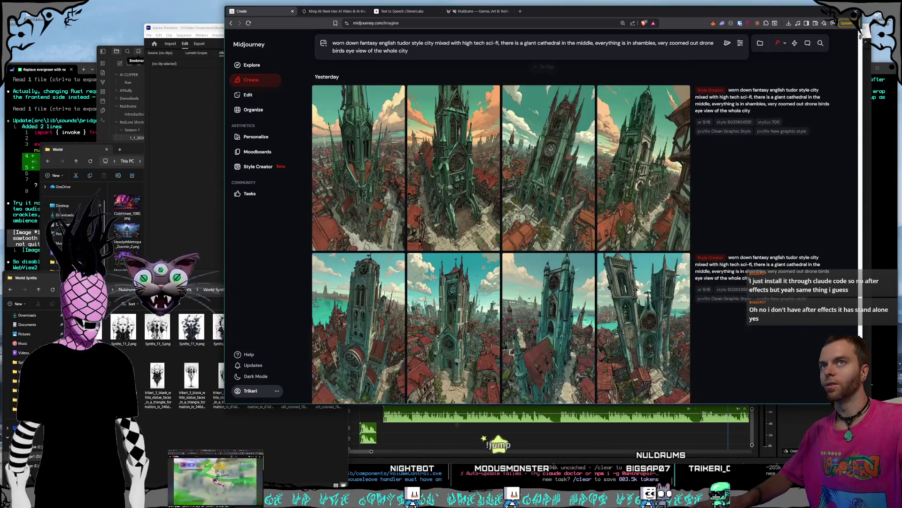
pyautogui.click(322, 13)
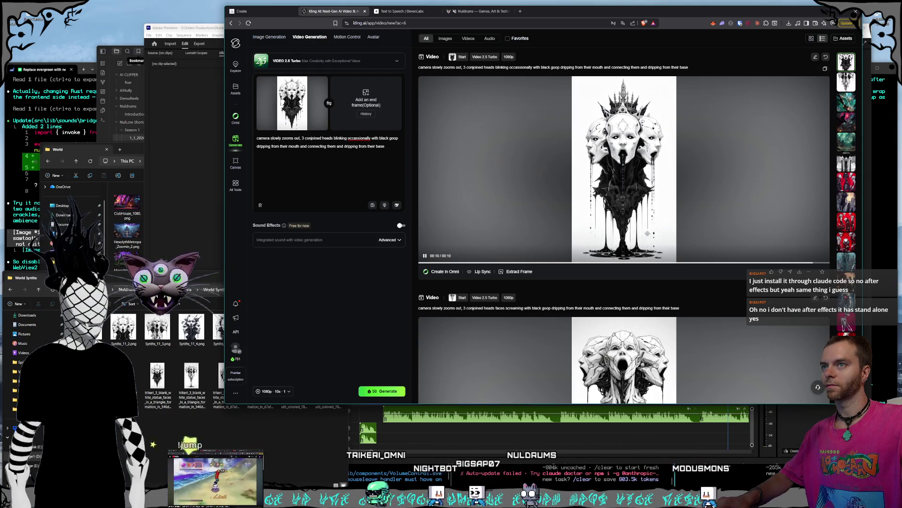
pyautogui.scroll(-3, 644, 238)
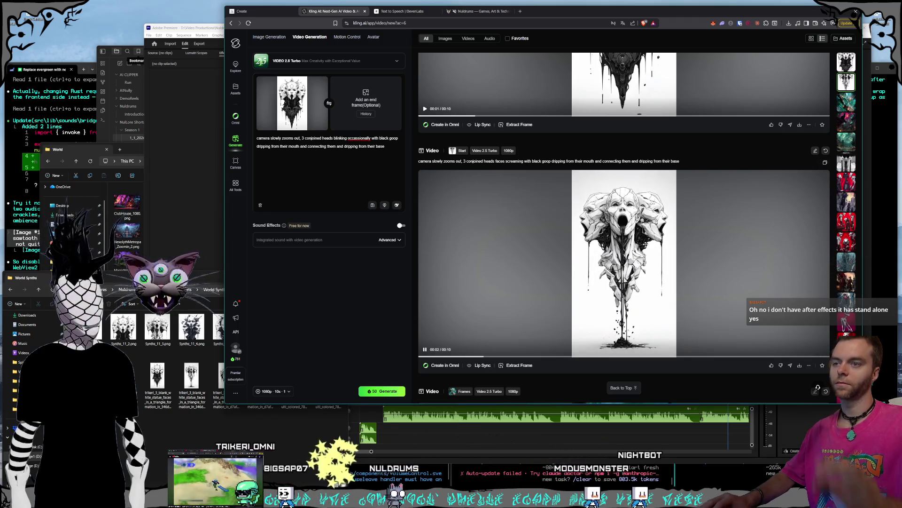
pyautogui.scroll(3, 645, 245)
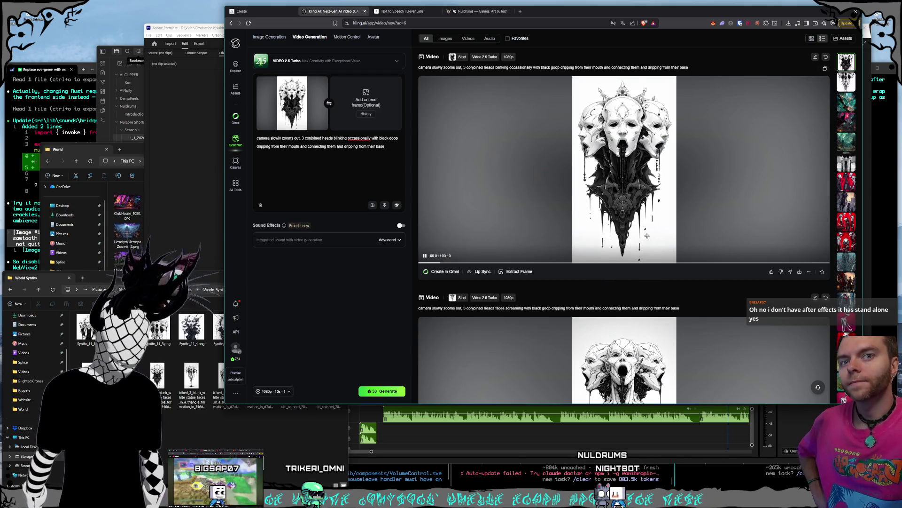
pyautogui.scroll(-2, 651, 226)
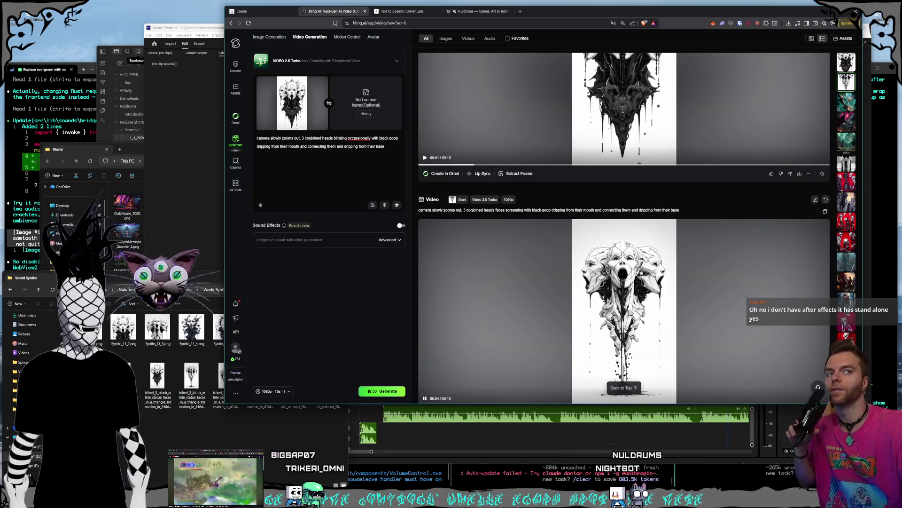
pyautogui.scroll(-2, 628, 245)
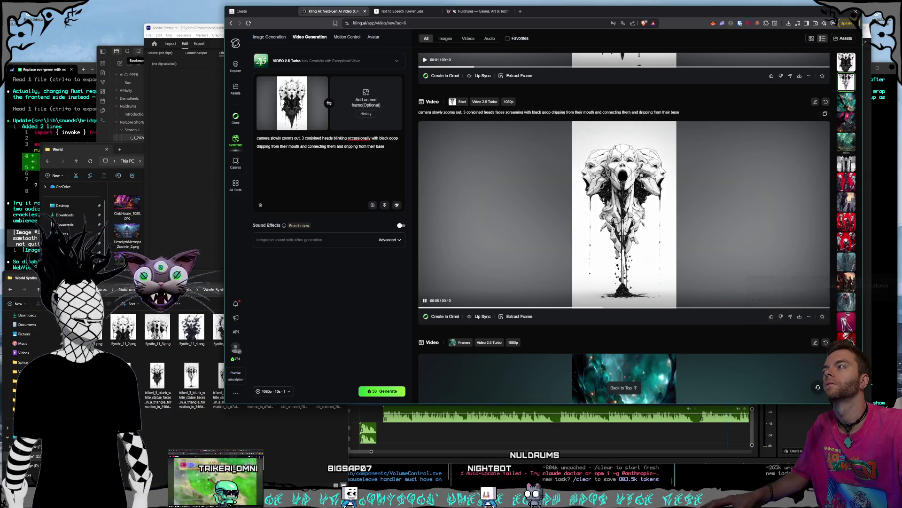
pyautogui.scroll(-5, 625, 219)
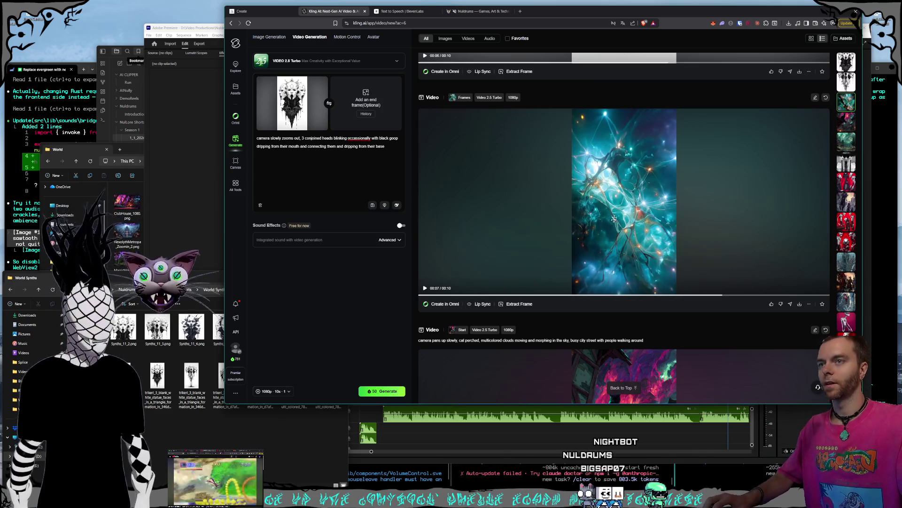
pyautogui.scroll(-2, 620, 216)
pyautogui.scroll(-3, 614, 207)
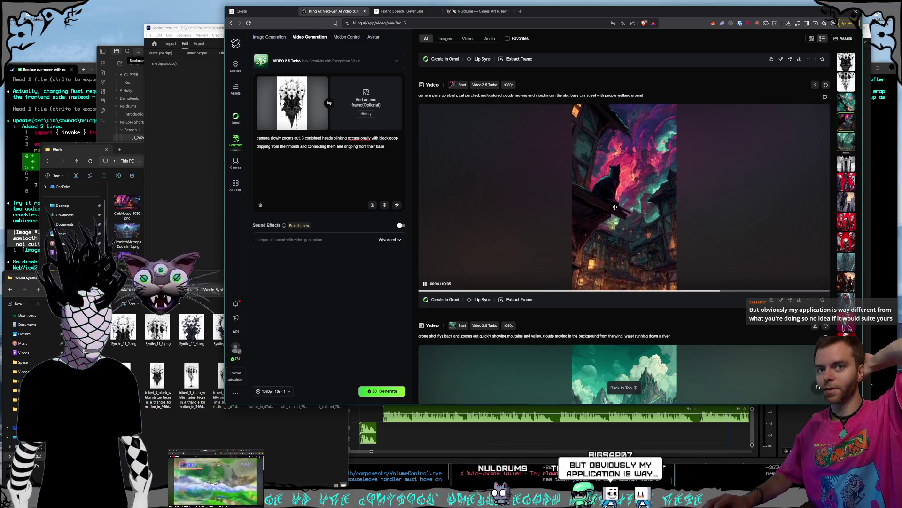
# Open the 781-credit Credit Details and launch the Purchase Credits membership page
pyautogui.click(237, 359)
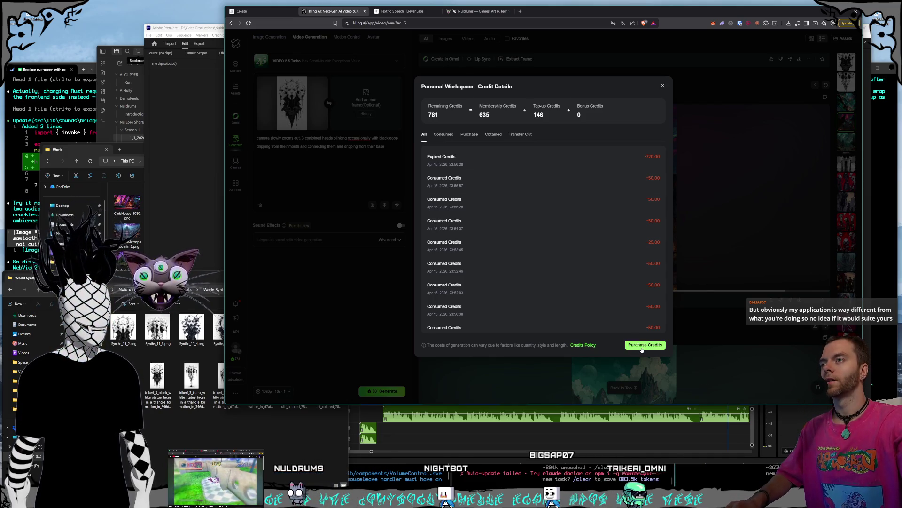
pyautogui.click(263, 375)
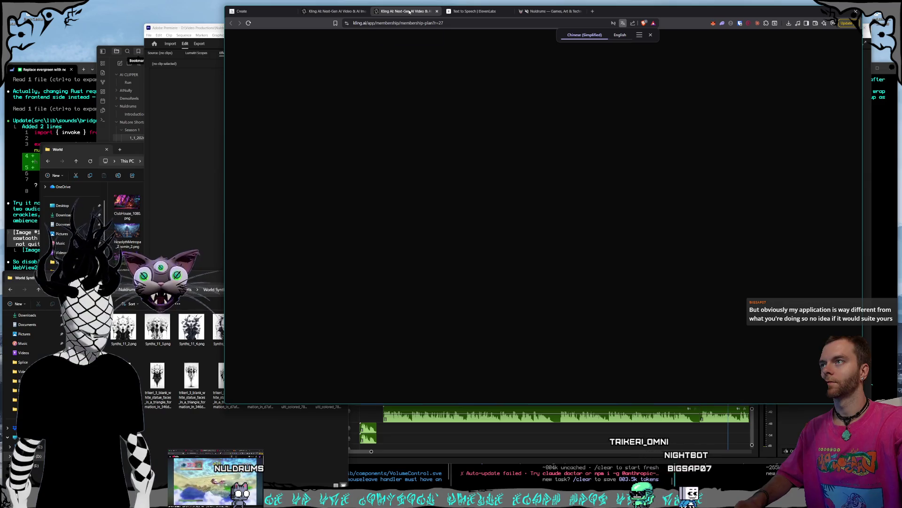
# Close the extra tab, reload, and compare membership plans in a separate enlarged window
pyautogui.middleClick(409, 11)
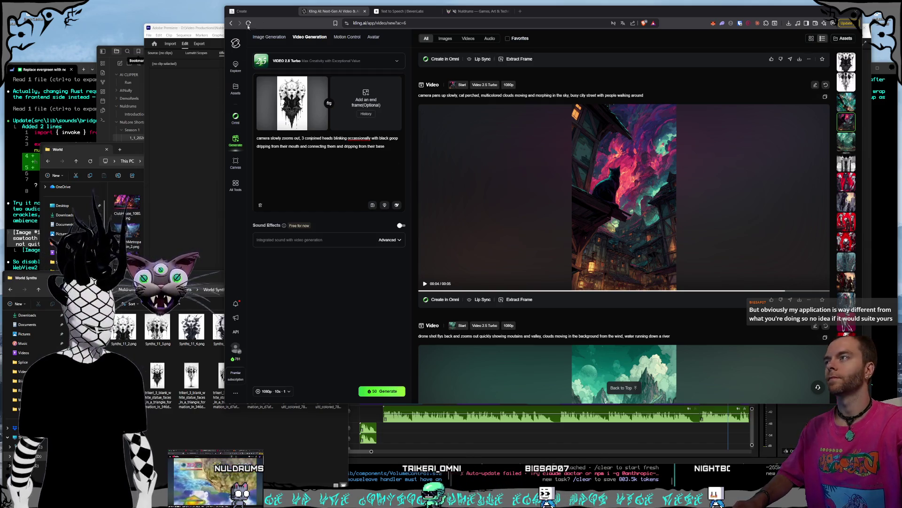
pyautogui.click(248, 24)
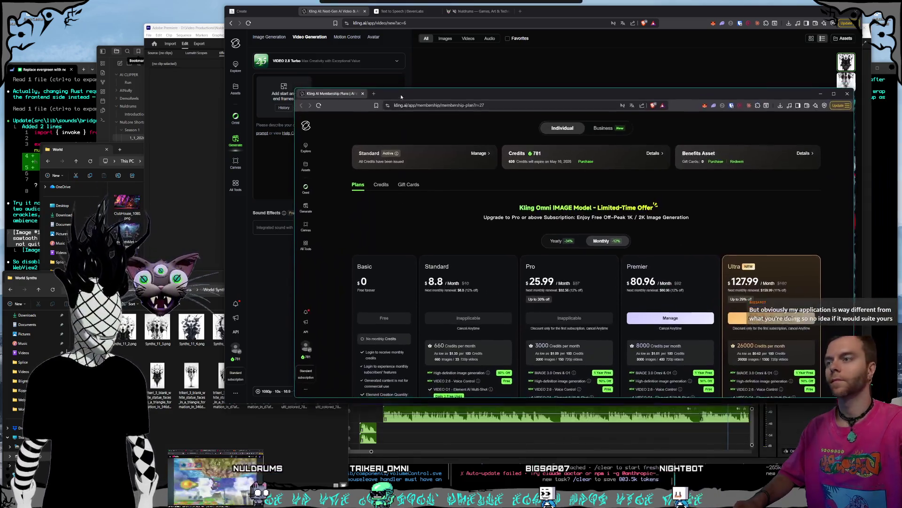
pyautogui.moveTo(401, 94); pyautogui.dragTo(381, 140)
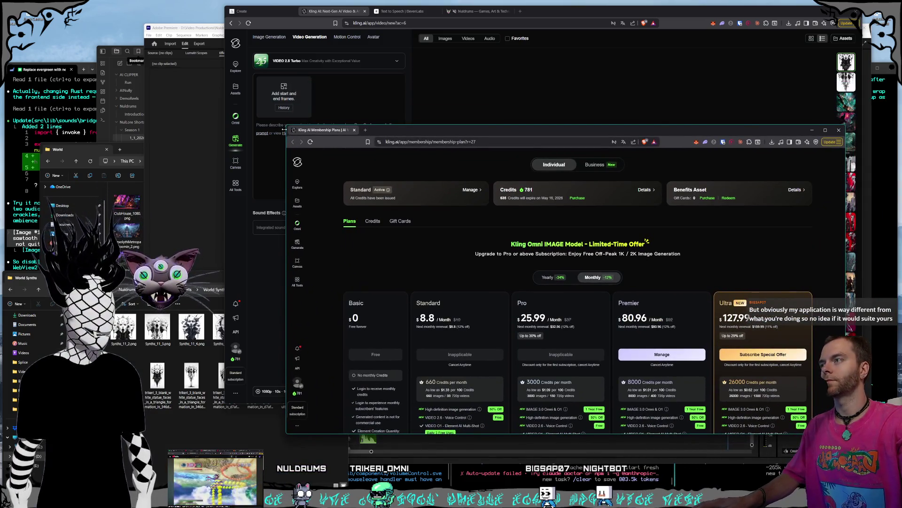
pyautogui.moveTo(287, 127); pyautogui.dragTo(228, 21)
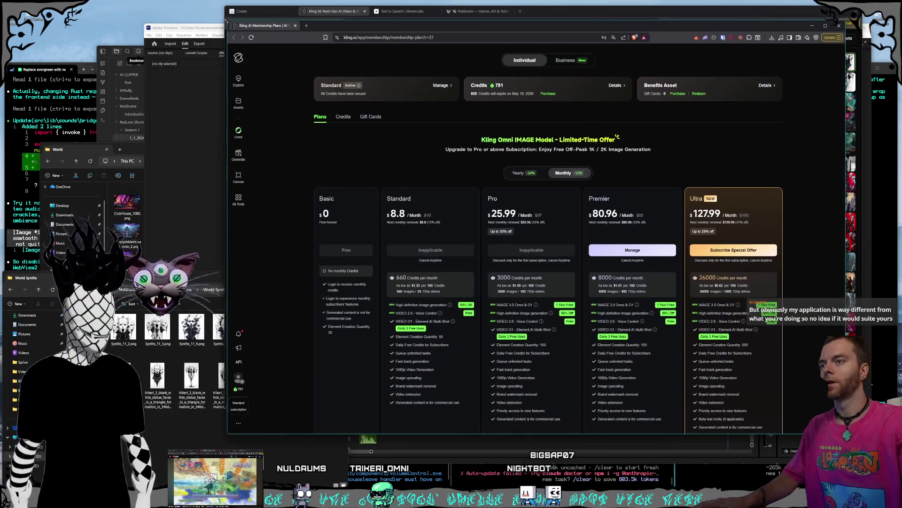
pyautogui.scroll(-1, 573, 164)
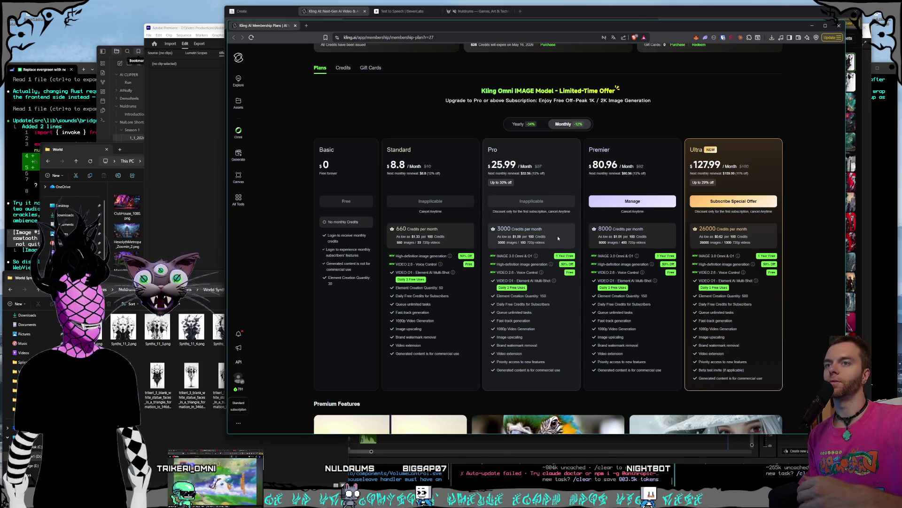
pyautogui.scroll(1, 567, 210)
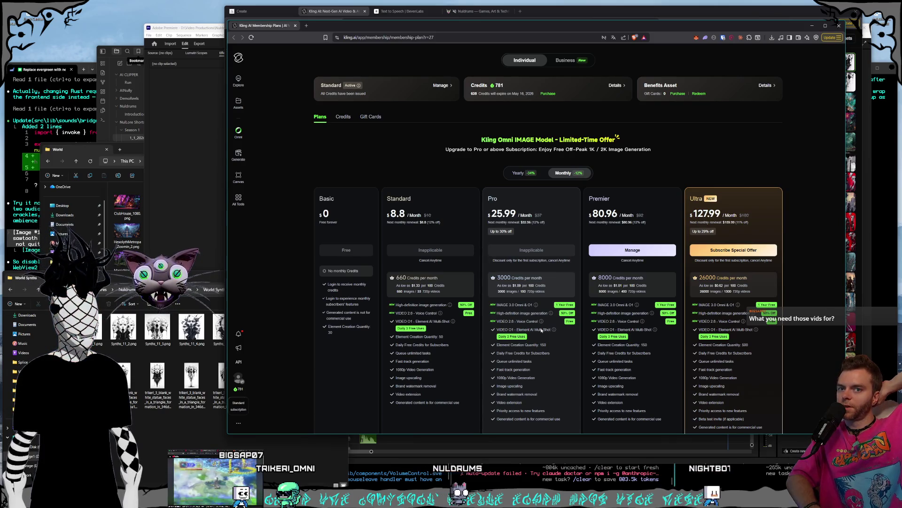
pyautogui.click(295, 26)
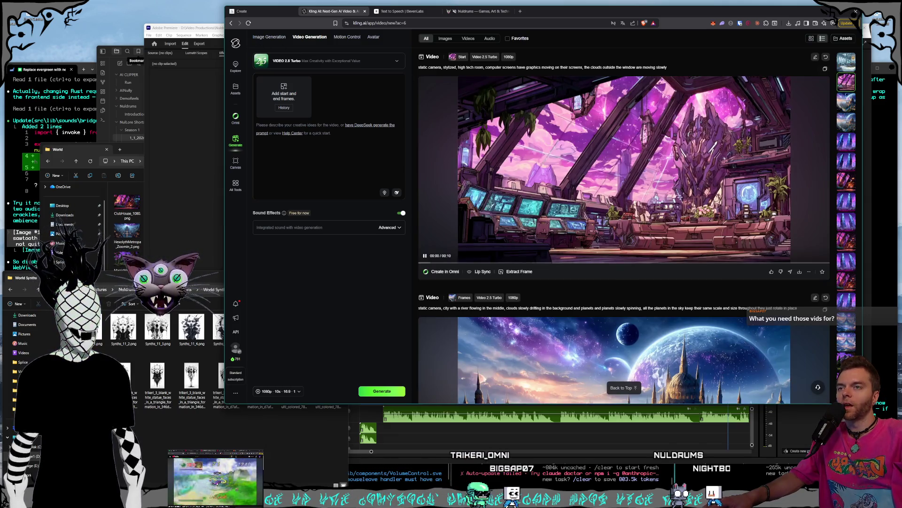
# Scroll through the Premiere Pro Nuldrums short edit
pyautogui.scroll(-5, 779, 279)
pyautogui.scroll(-10, 780, 279)
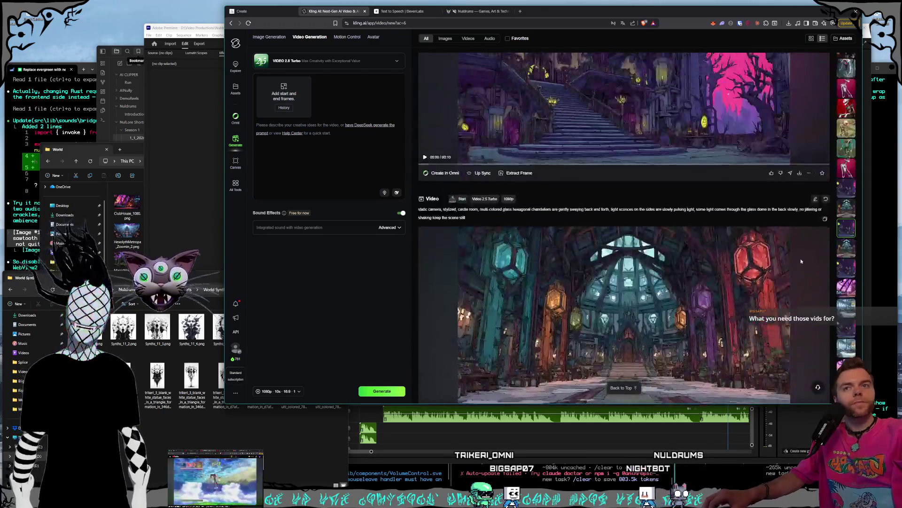
pyautogui.scroll(-5, 493, 390)
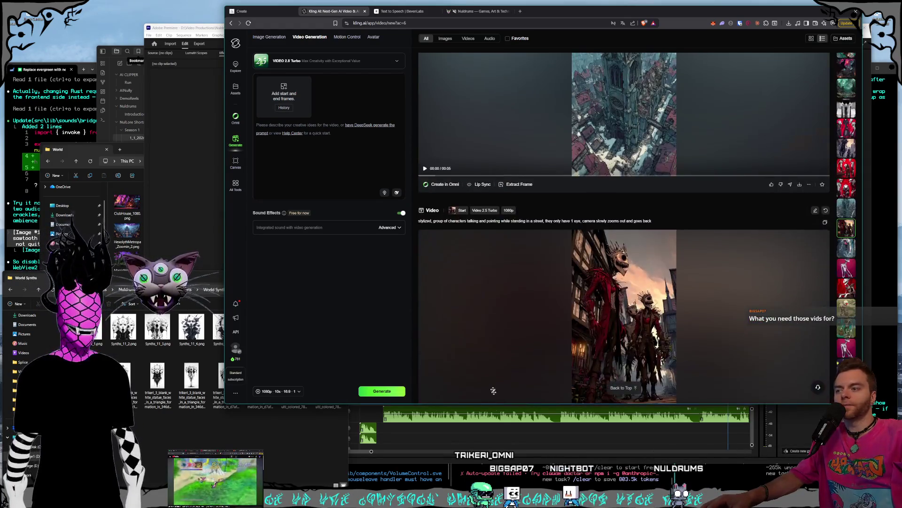
pyautogui.scroll(-5, 542, 346)
# Rewind the Premiere Pro short to 00:00:00:00, then show the Nuldrums website tab
pyautogui.click(526, 444)
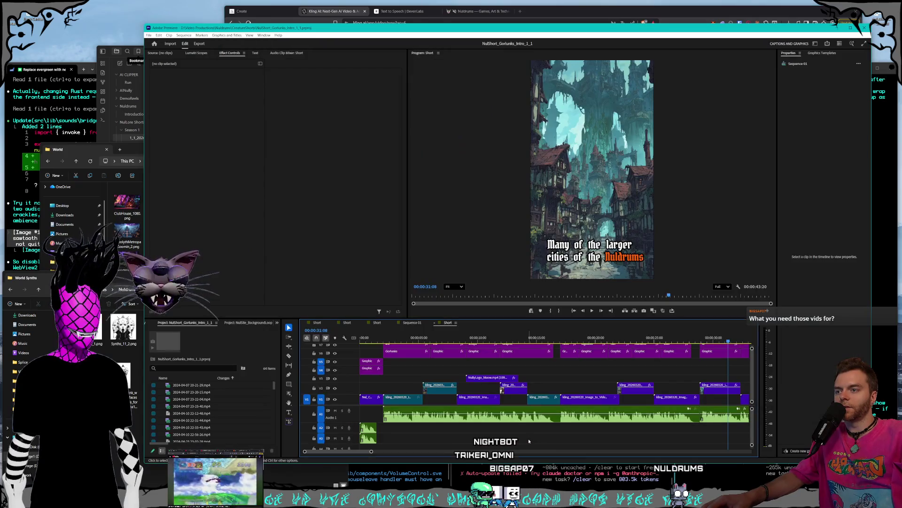
pyautogui.moveTo(417, 340); pyautogui.dragTo(348, 335)
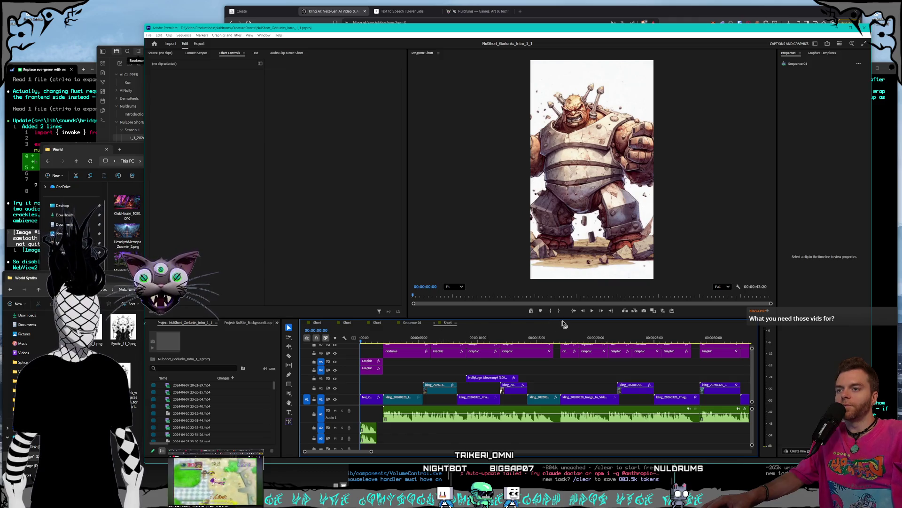
pyautogui.click(591, 19)
pyautogui.click(483, 14)
pyautogui.moveTo(567, 12)
pyautogui.mouseDown()
pyautogui.moveTo(584, 15)
pyautogui.moveTo(569, 13)
pyautogui.mouseUp()
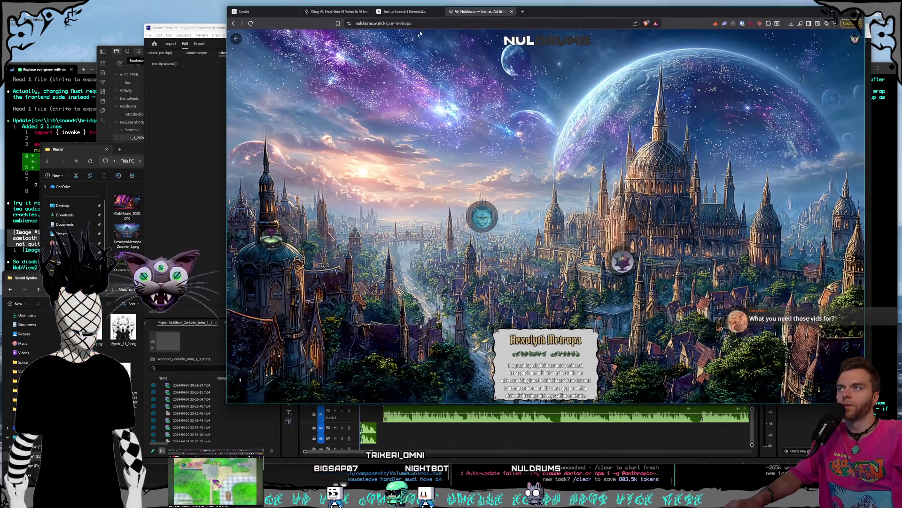
# Browse the Nuldrums world map via Technology Towers and the mountains, then return to Kling AI
pyautogui.click(237, 39)
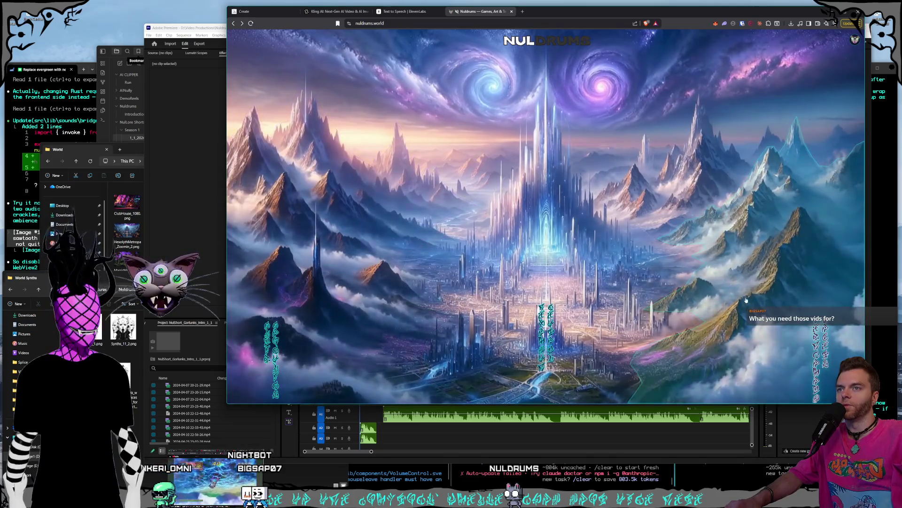
pyautogui.click(476, 295)
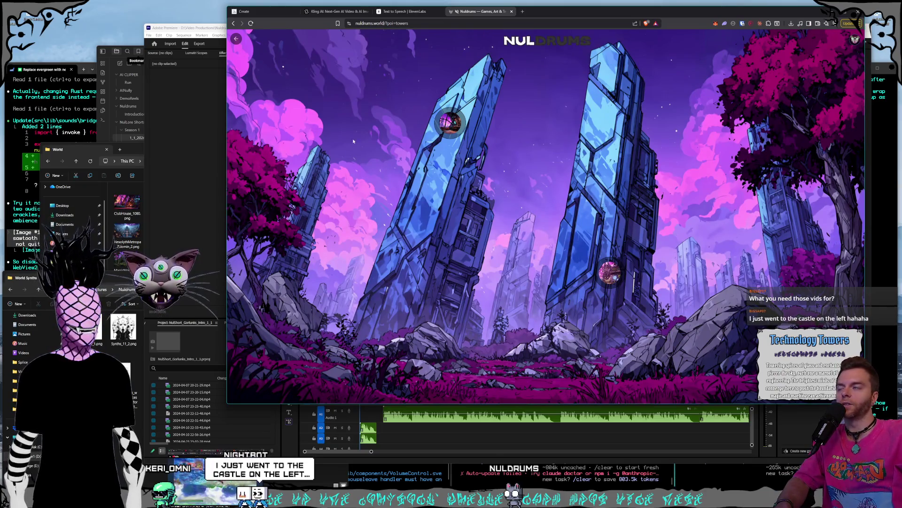
pyautogui.click(234, 40)
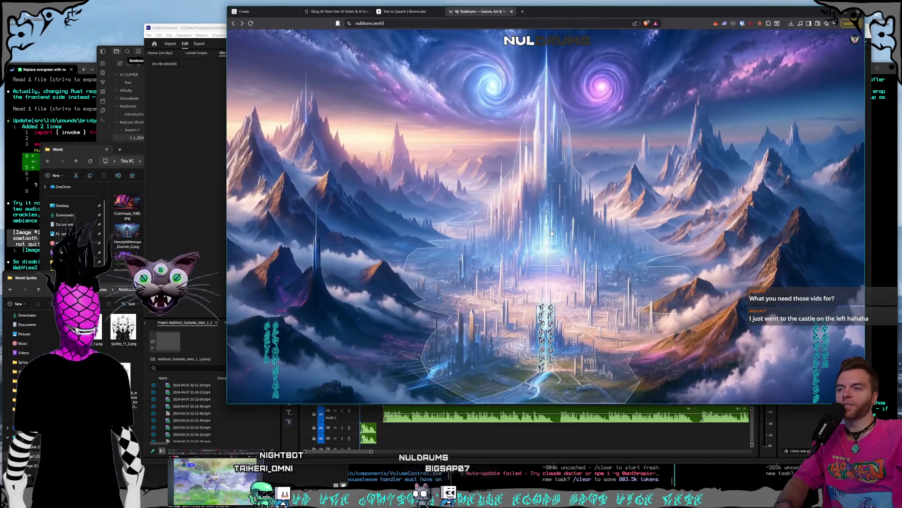
pyautogui.click(322, 244)
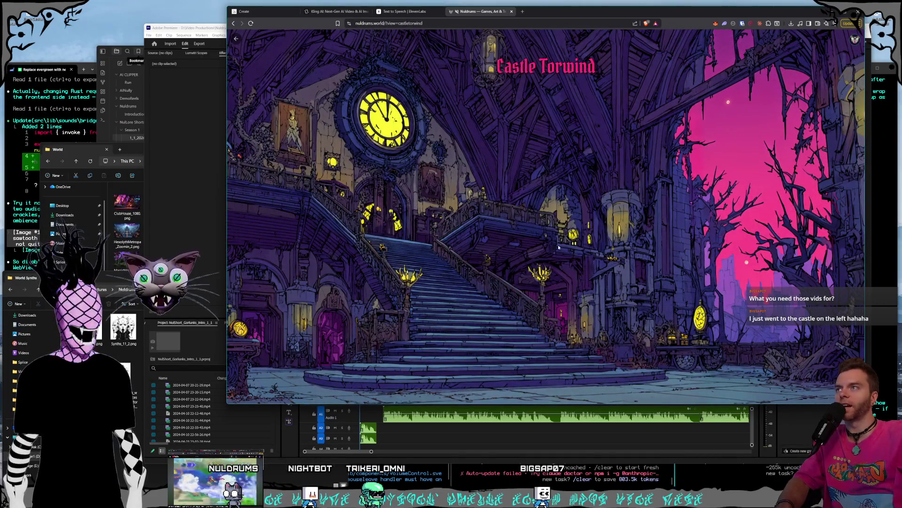
pyautogui.click(324, 13)
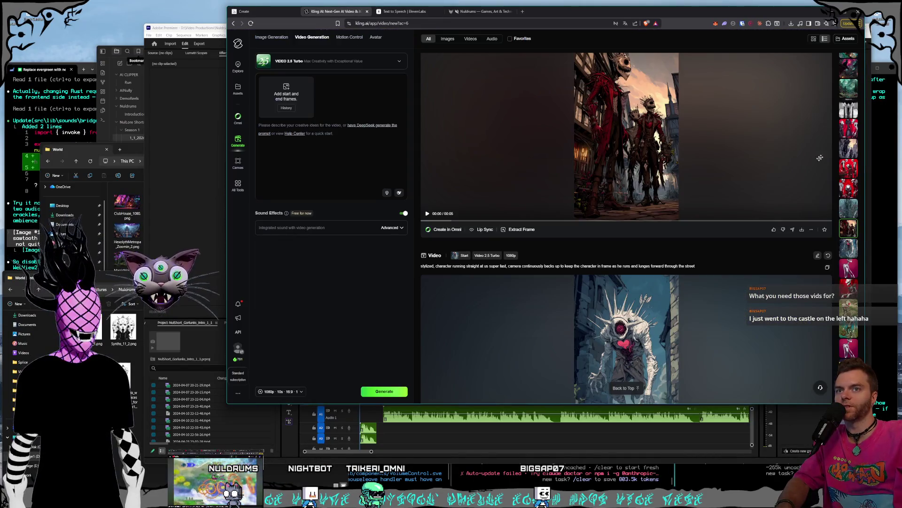
# Bring the Castle Torwind staircase clip to the top, then return to the Nuldrums tab
pyautogui.scroll(-3, 850, 152)
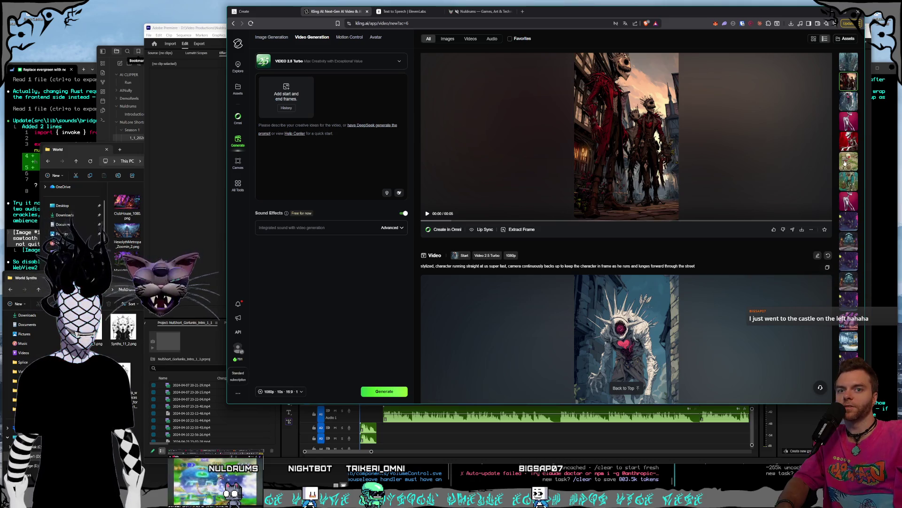
pyautogui.scroll(-1, 846, 162)
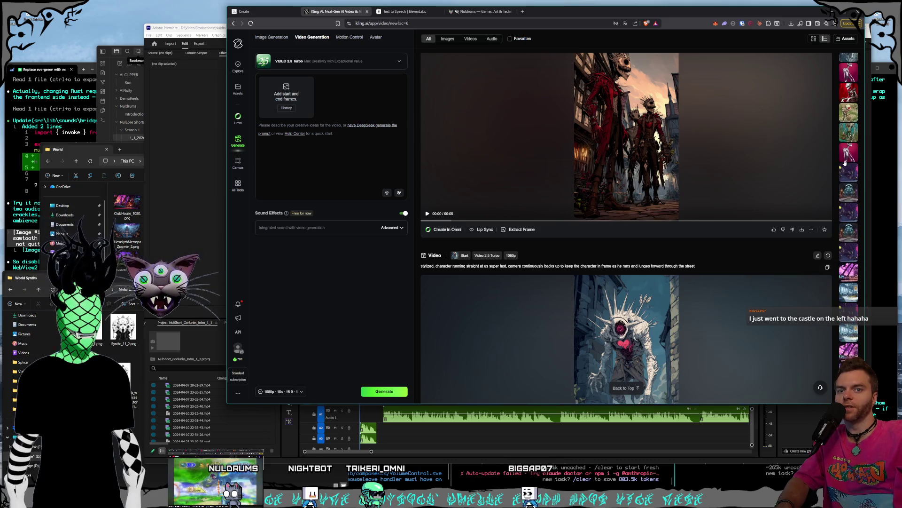
pyautogui.click(847, 209)
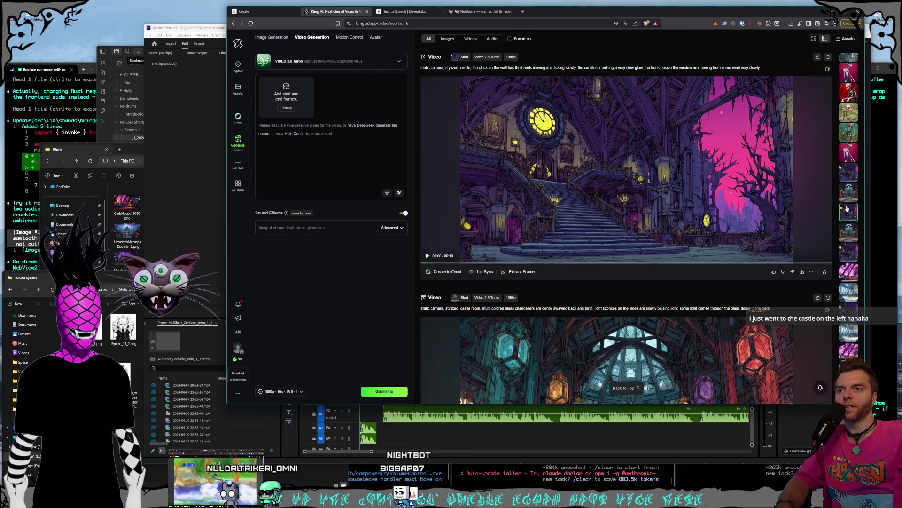
pyautogui.scroll(1, 742, 219)
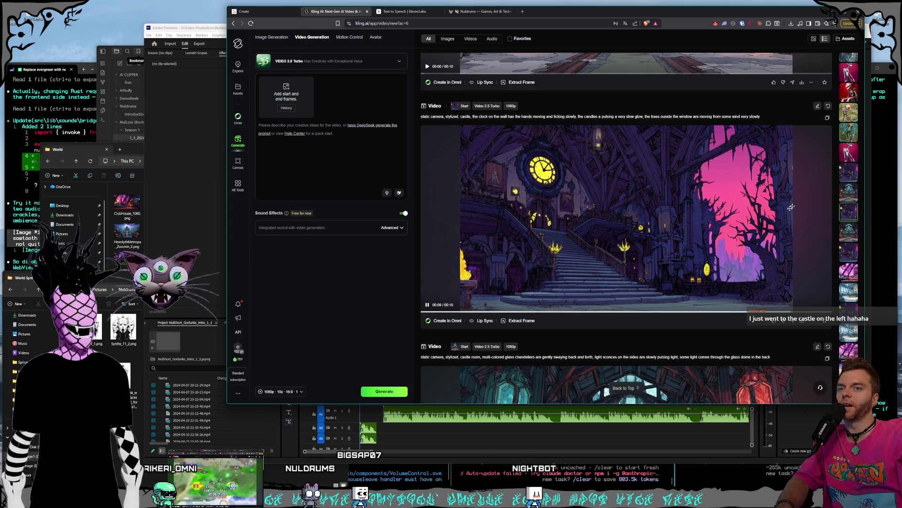
pyautogui.click(851, 172)
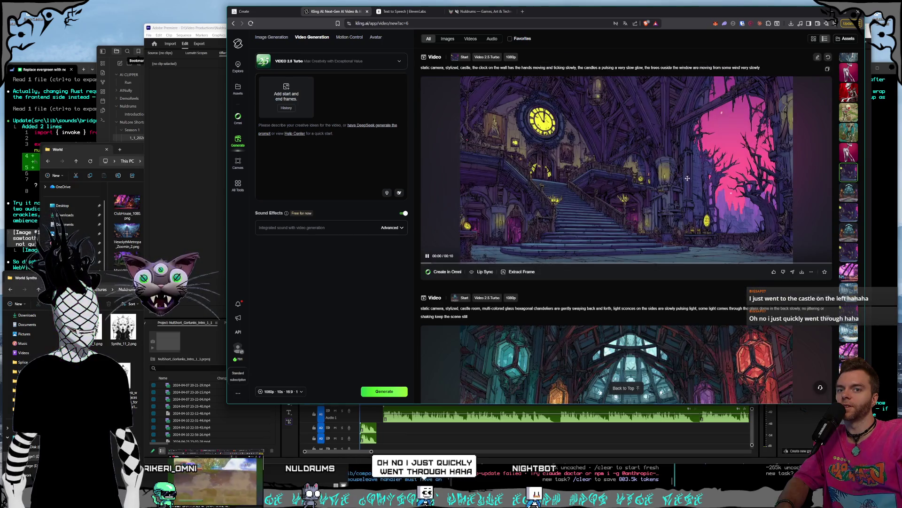
pyautogui.click(474, 12)
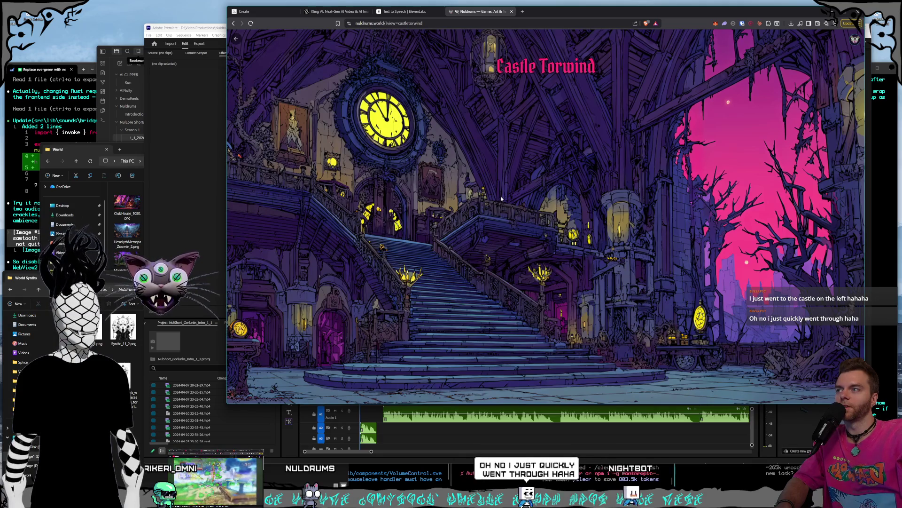
# Visit Nyxweald Forest from the mountains, then back out twice to the main nuldrums.world scene
pyautogui.click(560, 170)
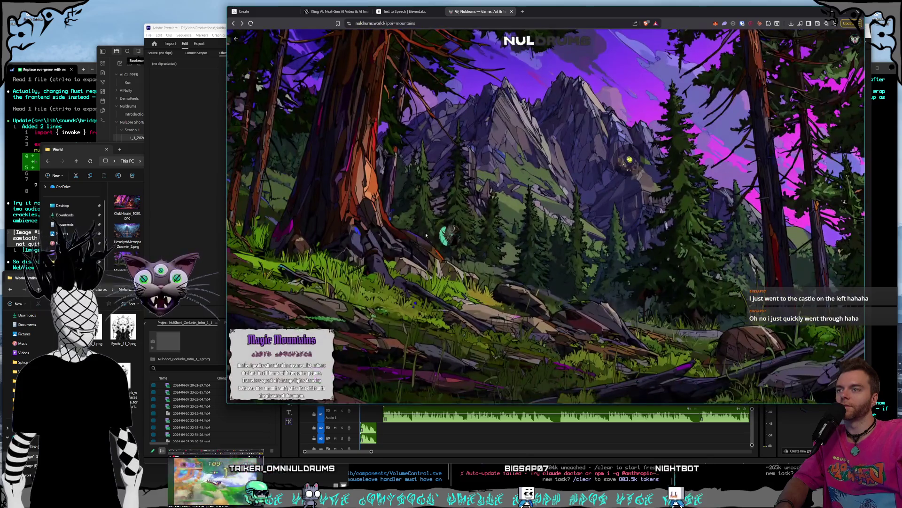
pyautogui.click(445, 235)
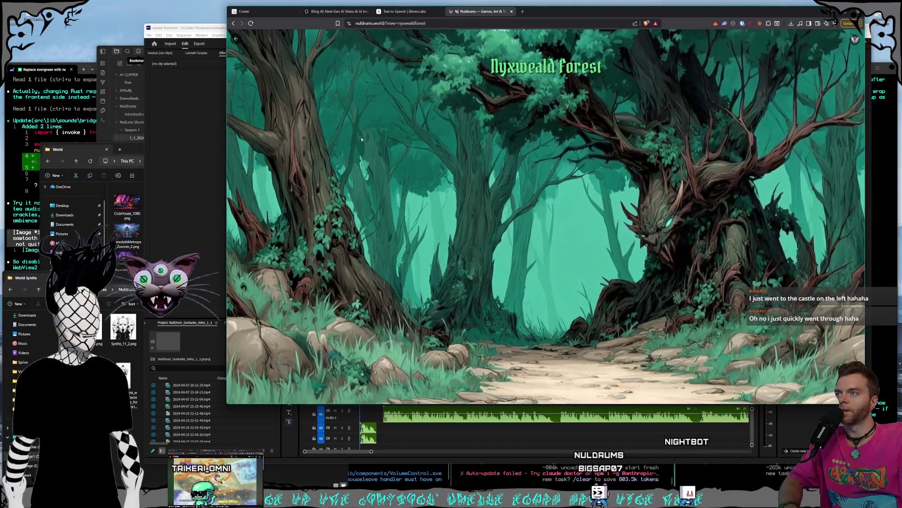
pyautogui.click(237, 39)
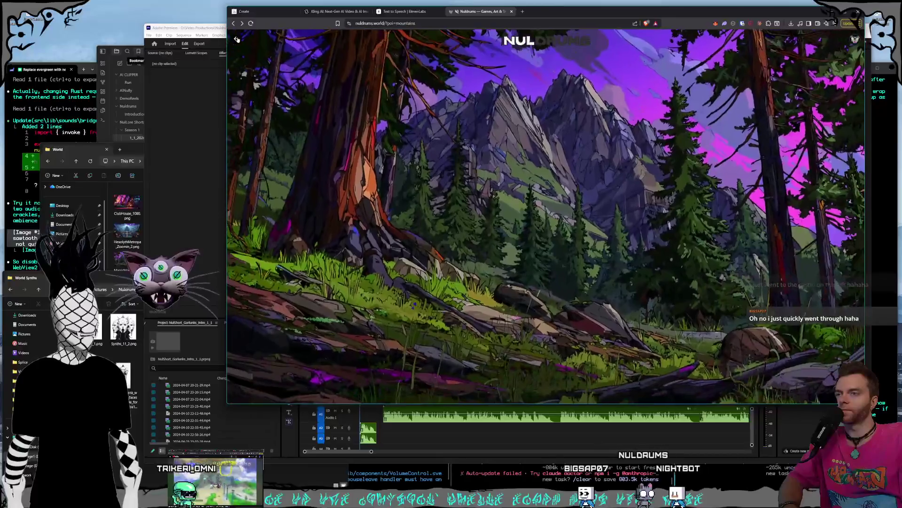
pyautogui.click(237, 39)
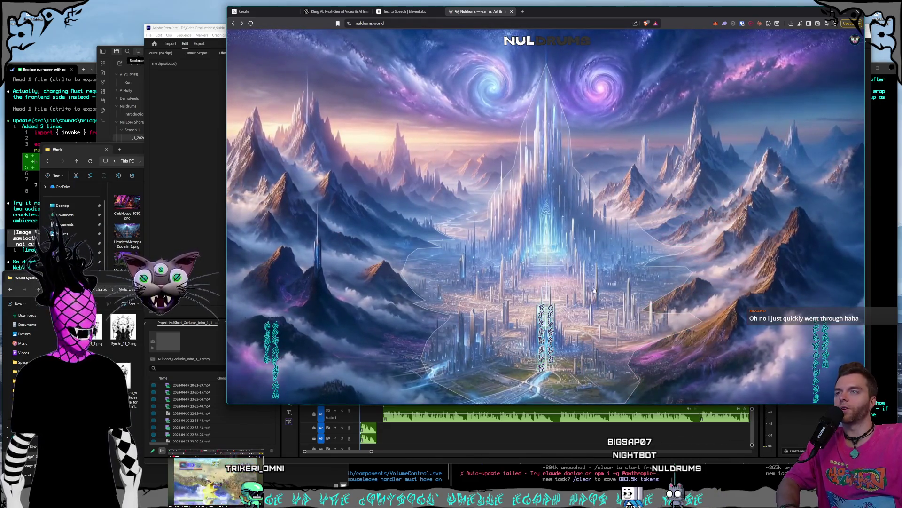
# Open the About page and view The Magi and cat character portraits enlarged
pyautogui.click(650, 41)
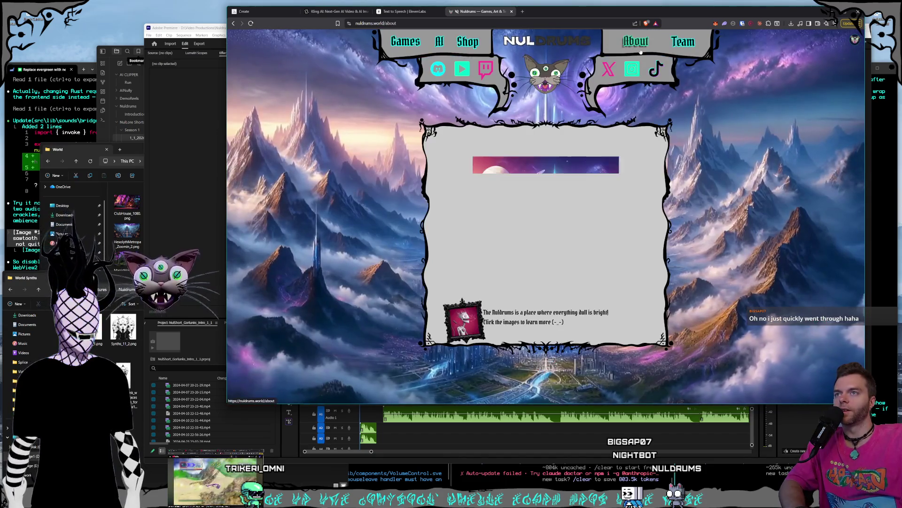
pyautogui.click(457, 154)
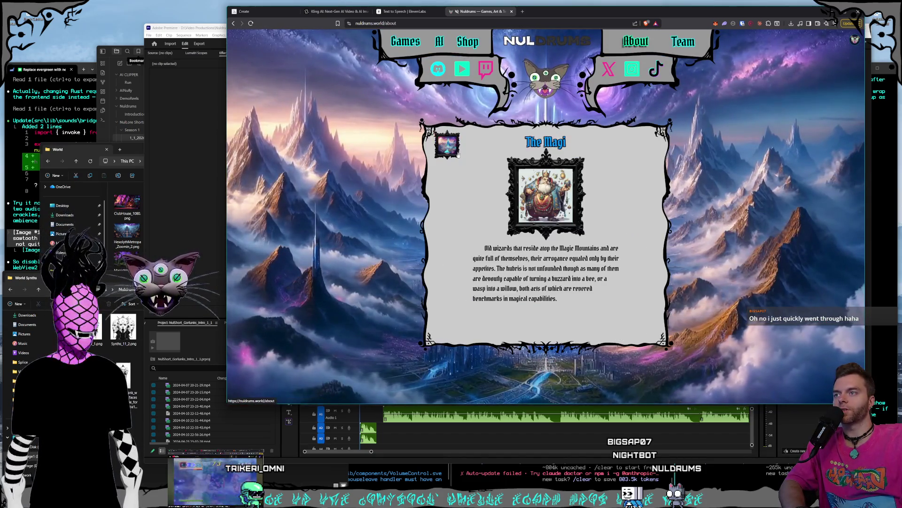
pyautogui.click(568, 206)
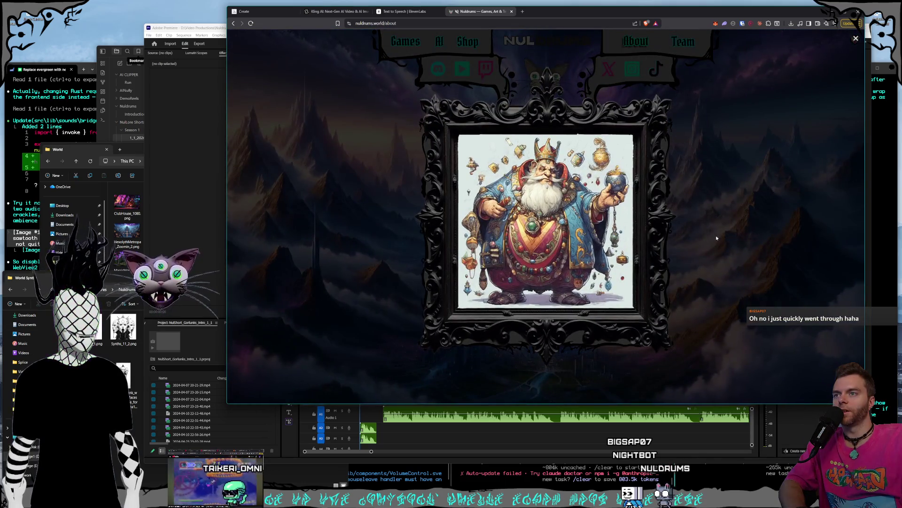
pyautogui.click(716, 238)
pyautogui.click(716, 238)
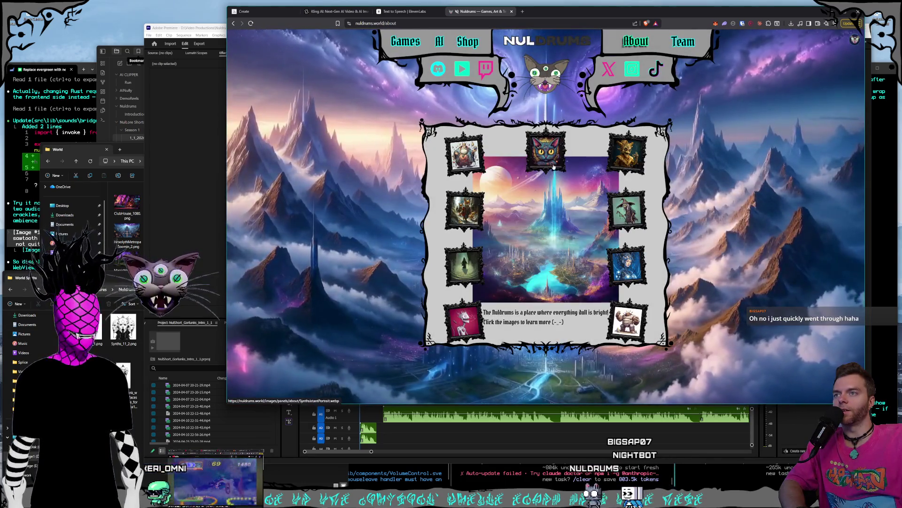
pyautogui.click(544, 151)
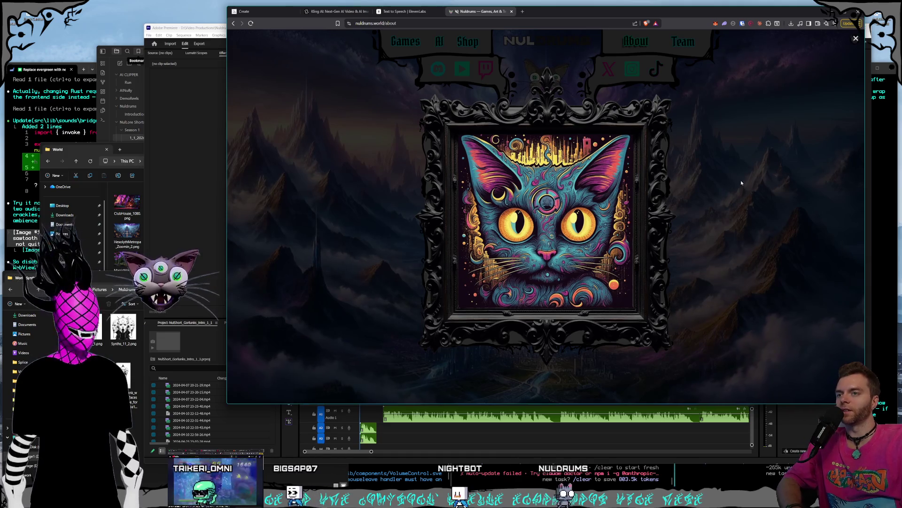
pyautogui.click(733, 193)
pyautogui.click(562, 229)
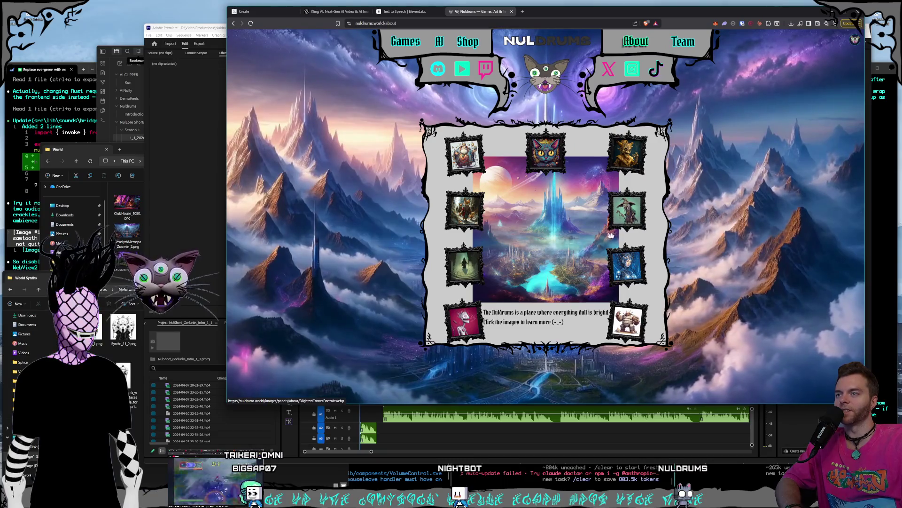
# View the enlarged Blighted Crones portrait, then switch to the Premiere Pro project
pyautogui.click(627, 210)
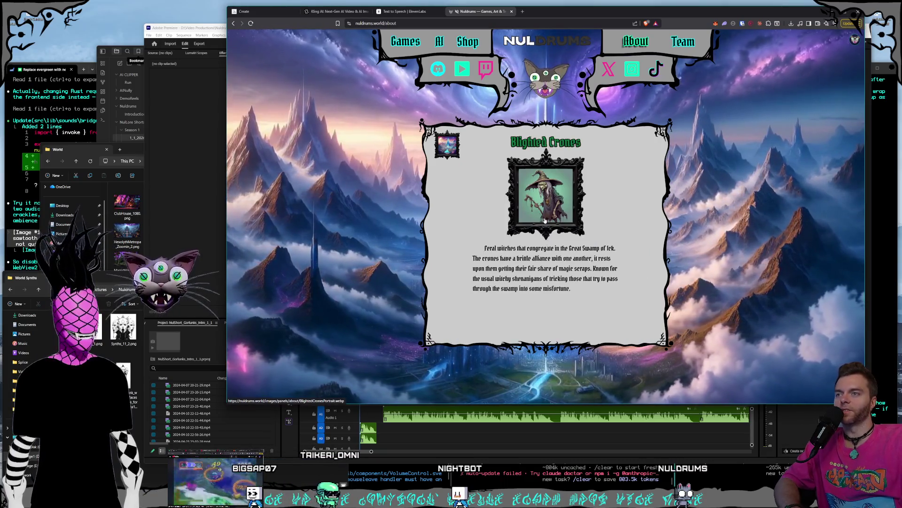
pyautogui.click(545, 202)
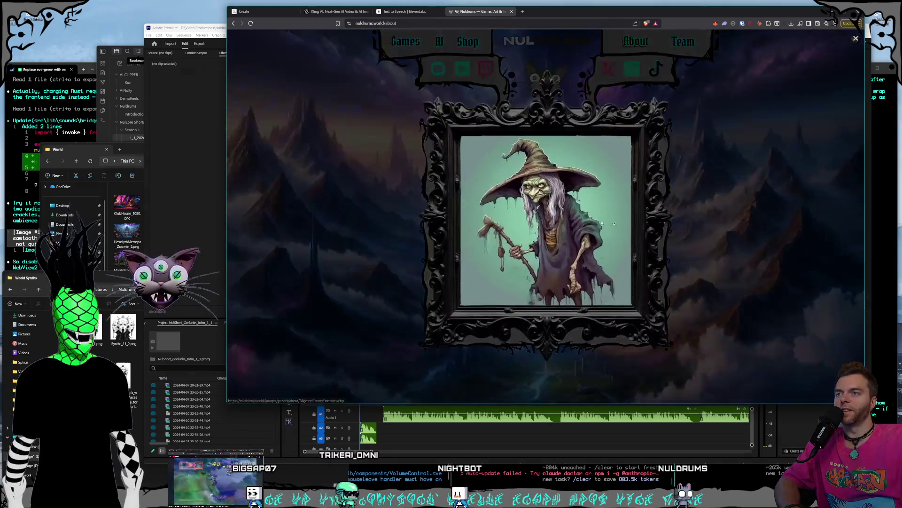
pyautogui.click(766, 250)
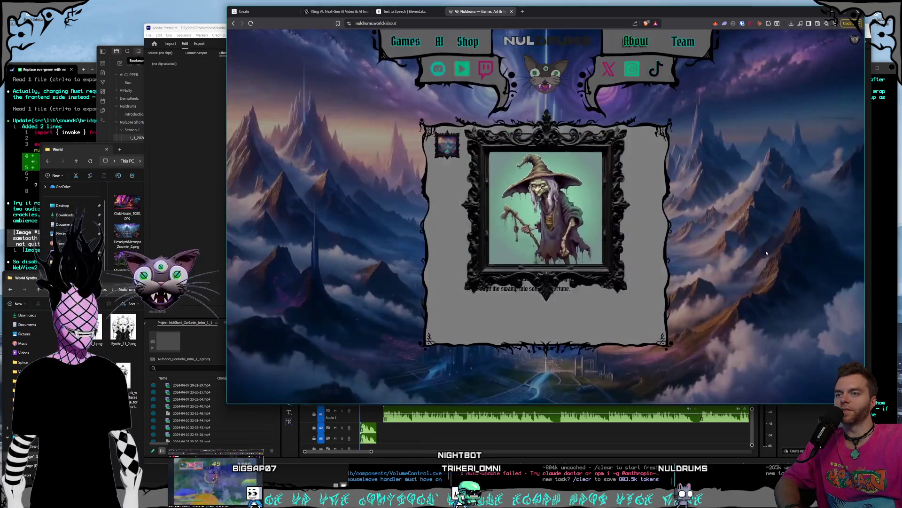
pyautogui.click(697, 250)
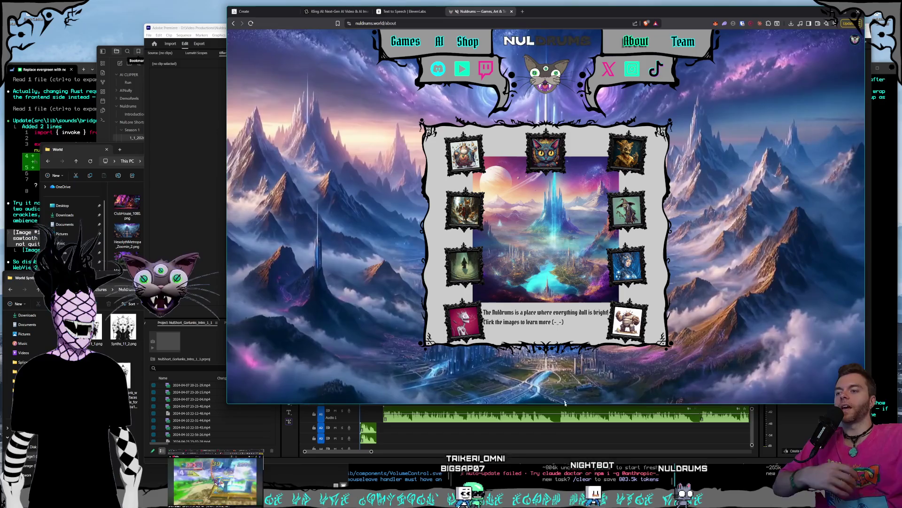
pyautogui.hotkey('alt', 'Tab')
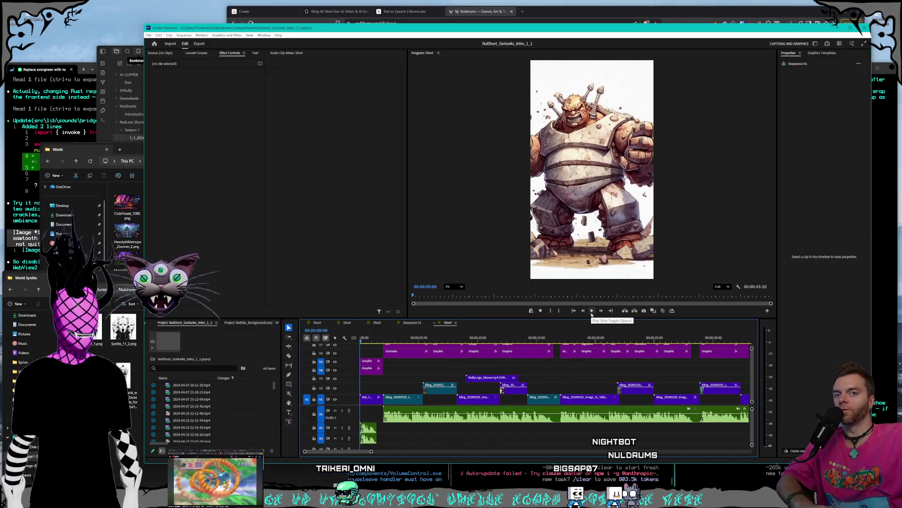
# Play the Gorlunks short from its opening ogre frame to about 11 seconds
pyautogui.click(592, 313)
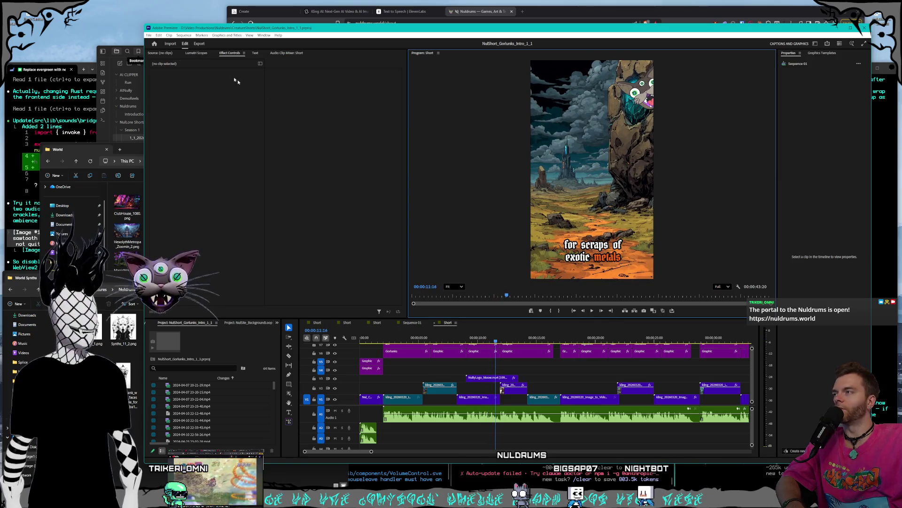
pyautogui.click(159, 35)
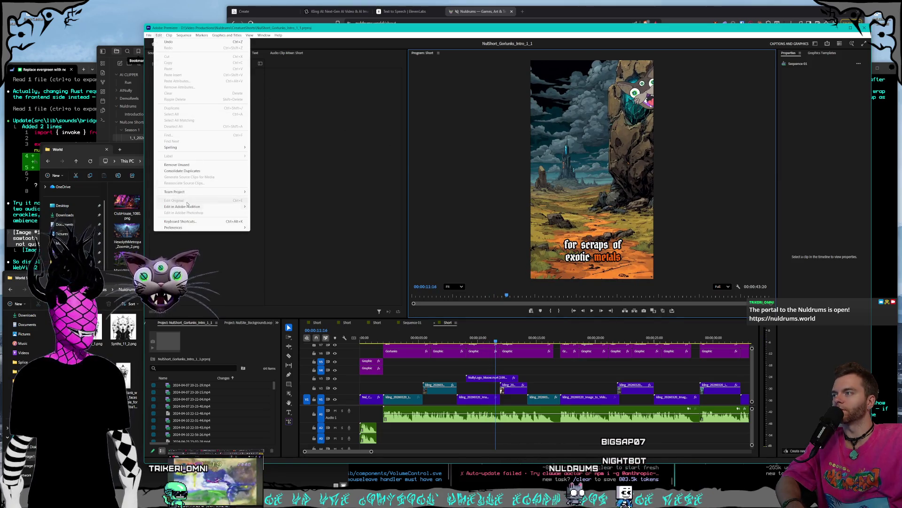
# Make Voicemeeter VAIO3 Input the default audio output in Audio Hardware preferences and confirm
pyautogui.moveTo(244, 228)
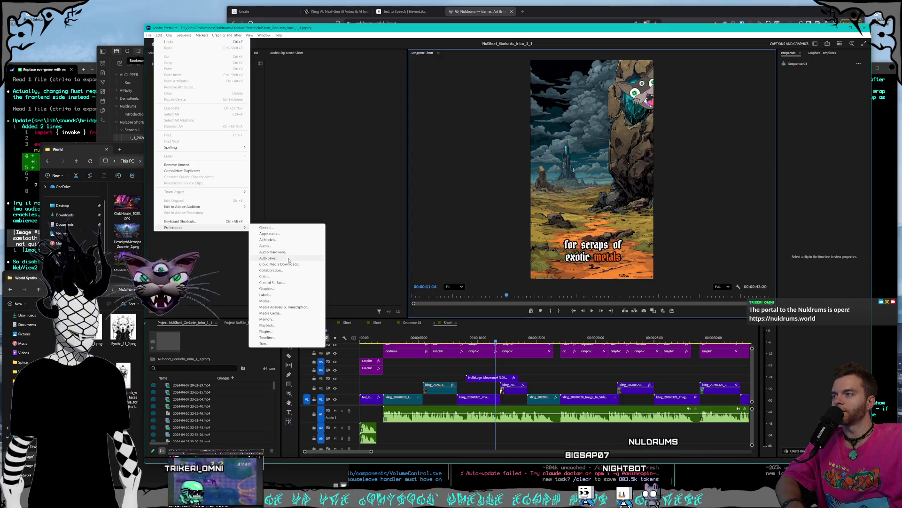
pyautogui.click(272, 252)
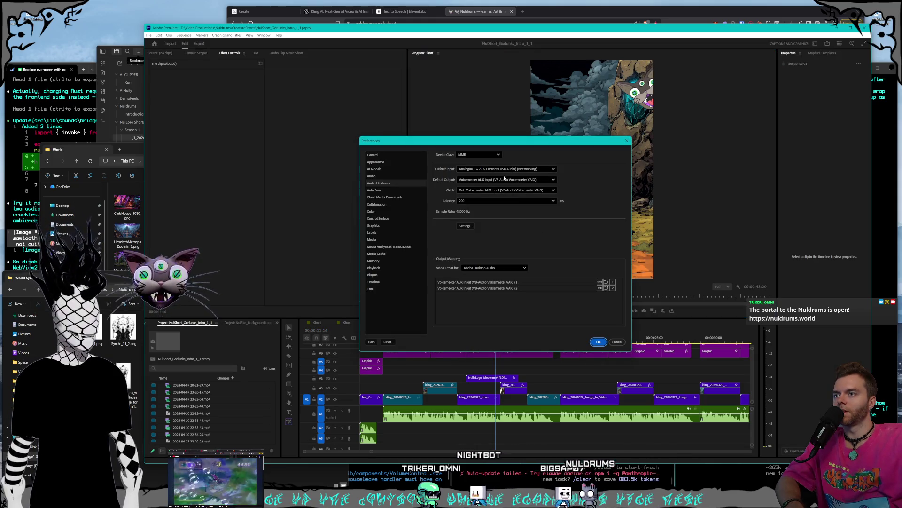
pyautogui.click(504, 179)
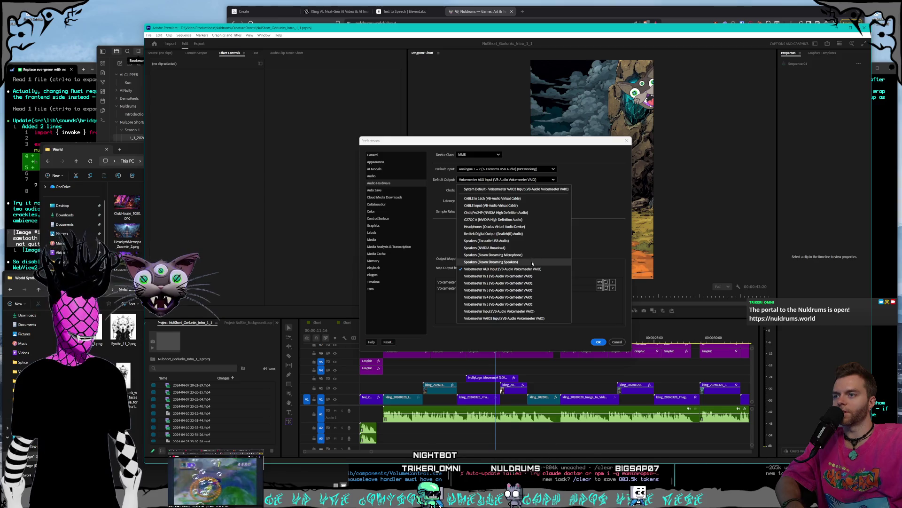
pyautogui.click(536, 318)
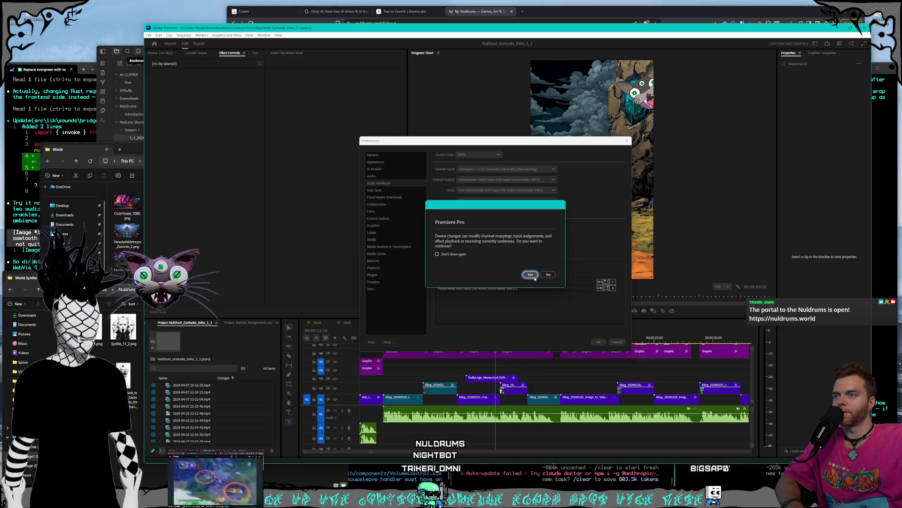
pyautogui.click(531, 275)
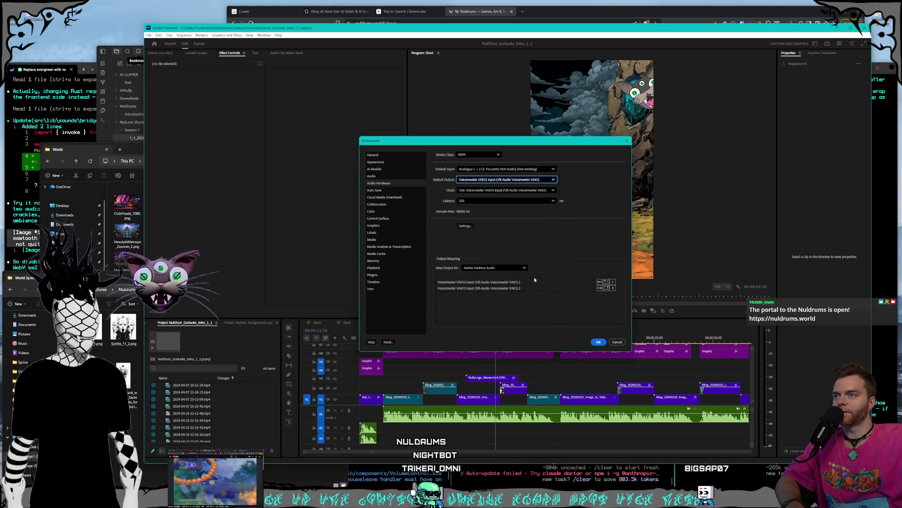
pyautogui.click(599, 342)
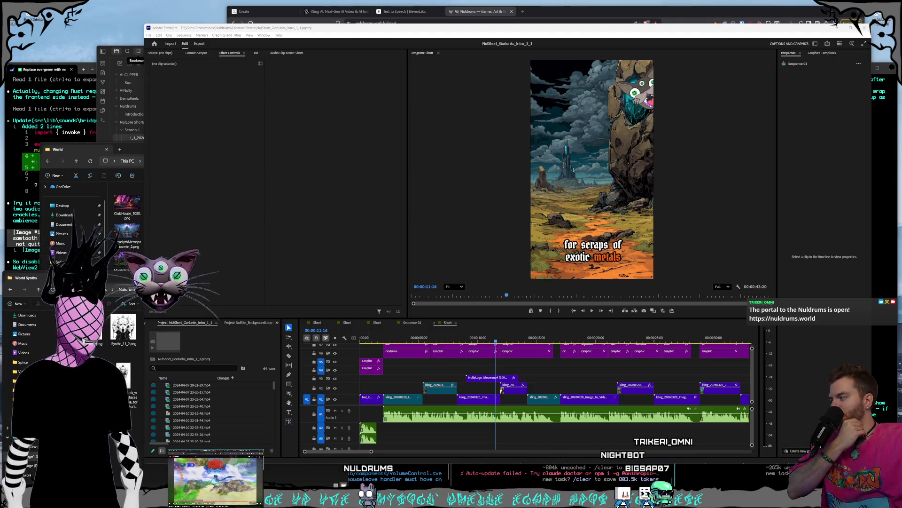
# Maximize Premiere and play the Gorlunks short from the start to its Nuldrums logo ending
pyautogui.click(488, 341)
pyautogui.press('Home')
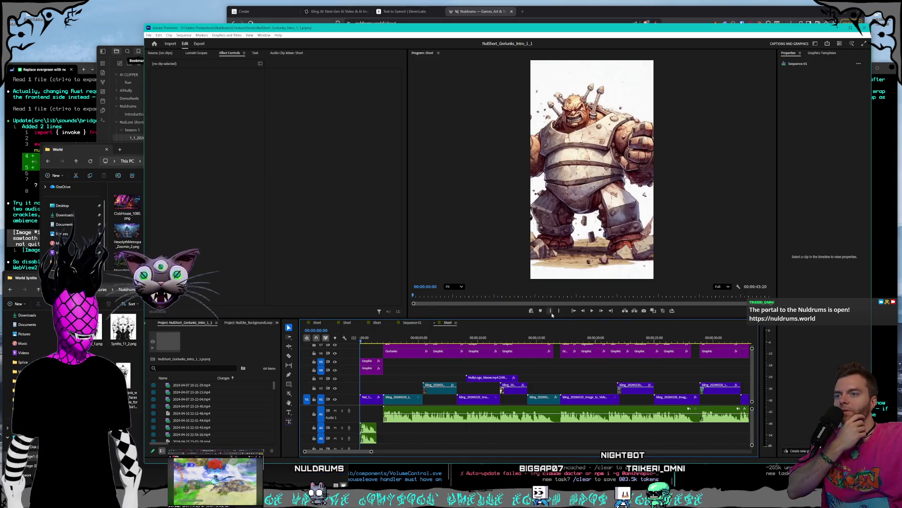
pyautogui.click(849, 28)
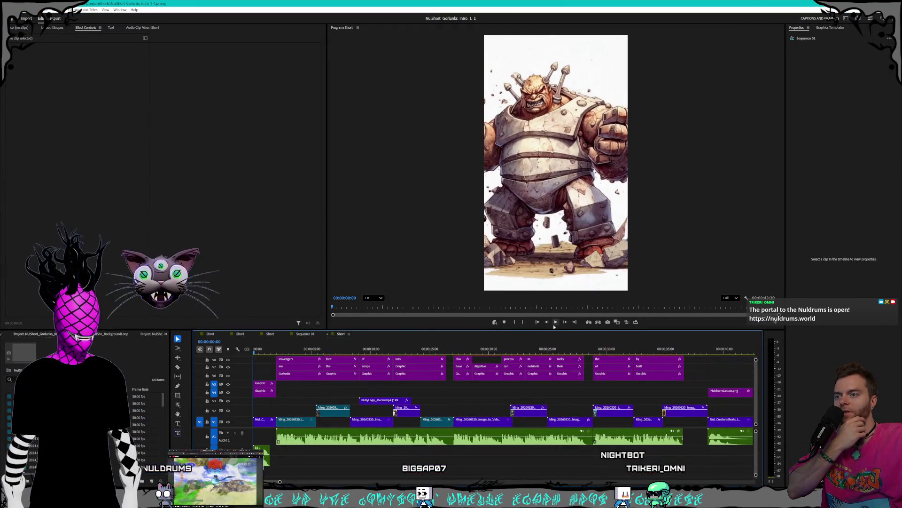
pyautogui.click(555, 324)
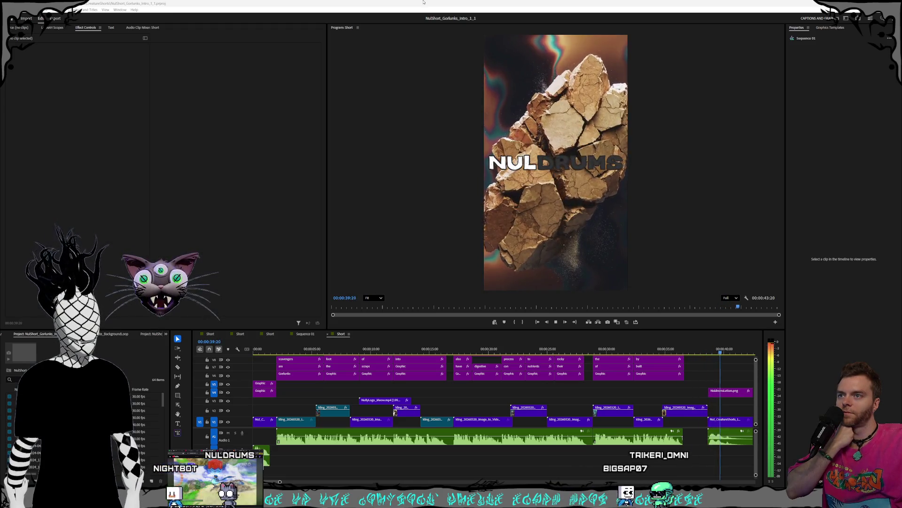
pyautogui.click(423, 1)
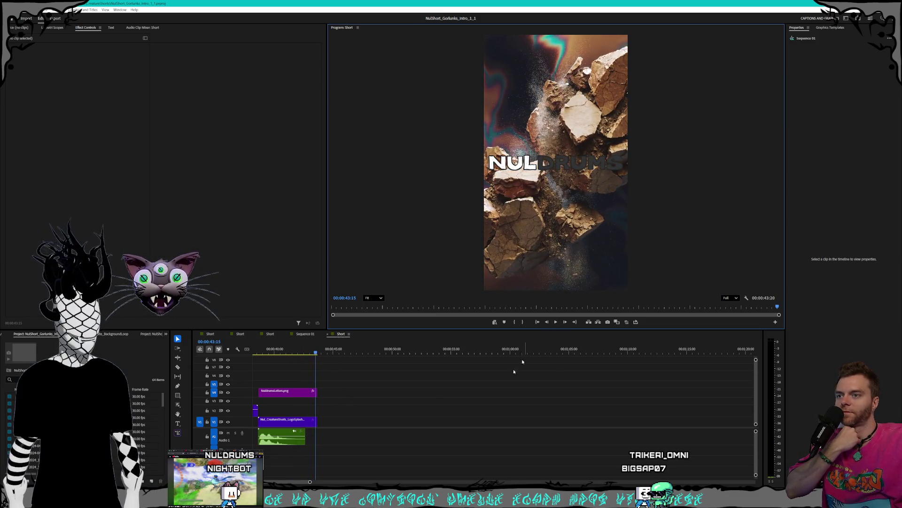
# Zoom the timeline out to the whole sequence and show the empty Sequence 01
pyautogui.doubleClick(304, 483)
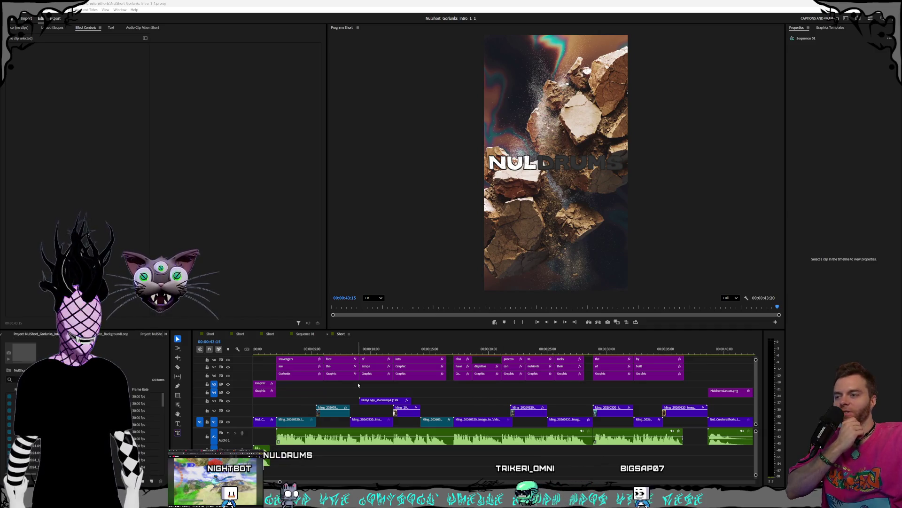
pyautogui.click(304, 334)
pyautogui.click(304, 334)
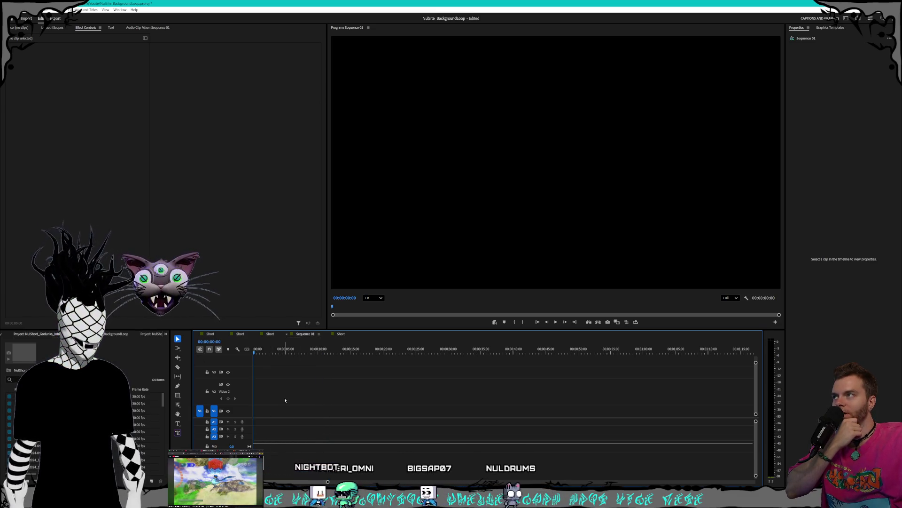
# Play the Cyrens intro short through to its 49-second end
pyautogui.click(270, 334)
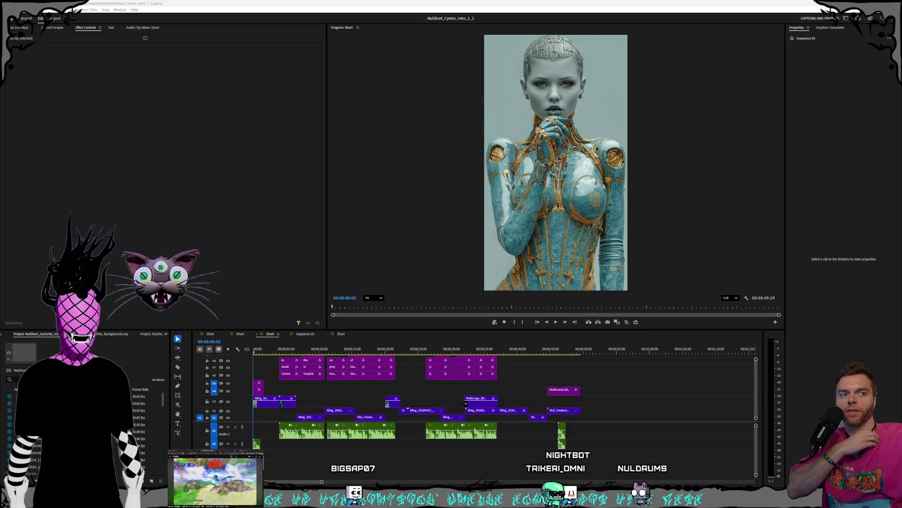
pyautogui.click(565, 326)
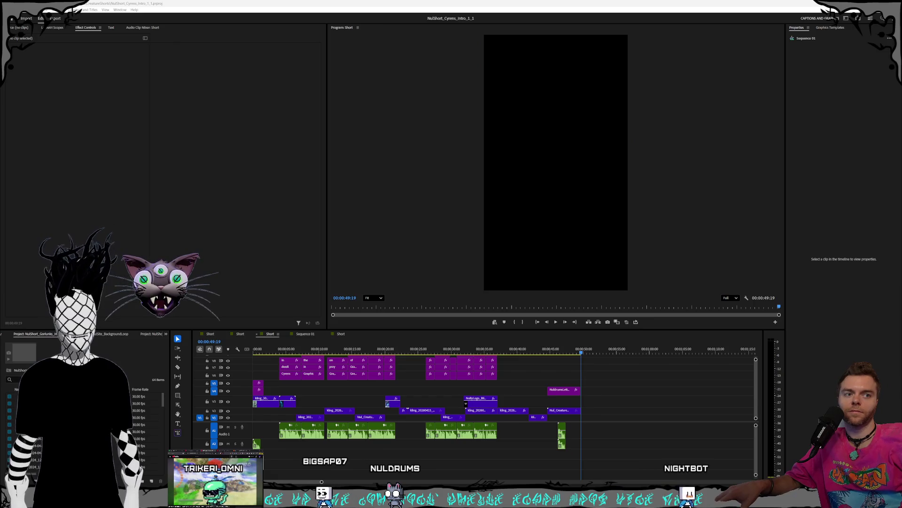
# Rewind and play the Blighted Crones short from its start
pyautogui.click(236, 335)
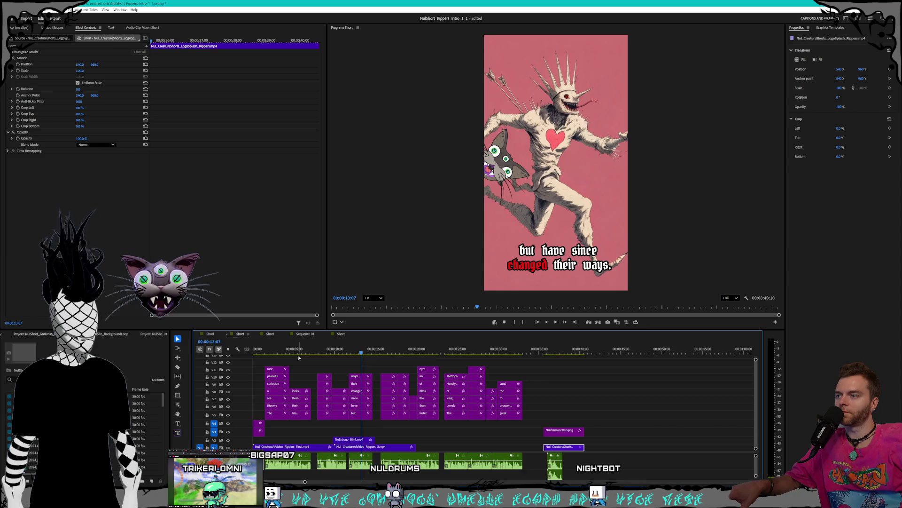
pyautogui.press('Home')
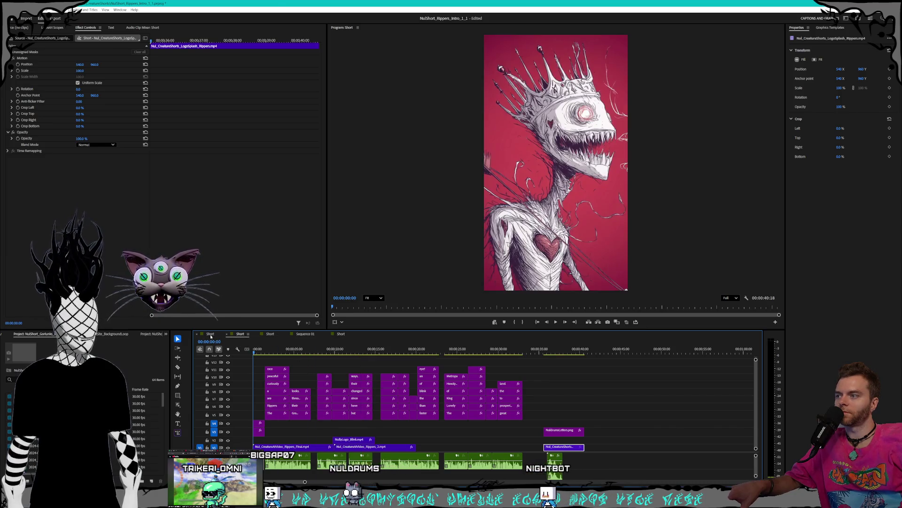
pyautogui.click(211, 334)
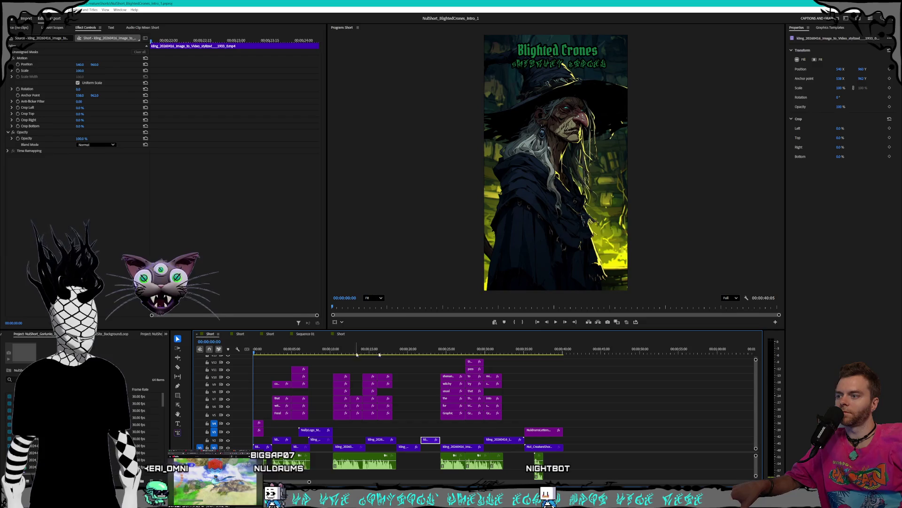
pyautogui.click(556, 322)
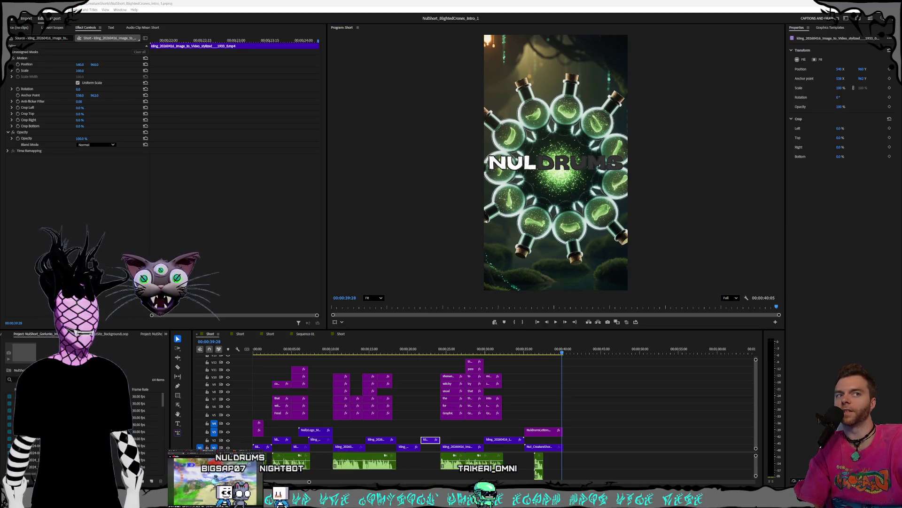
pyautogui.click(429, 2)
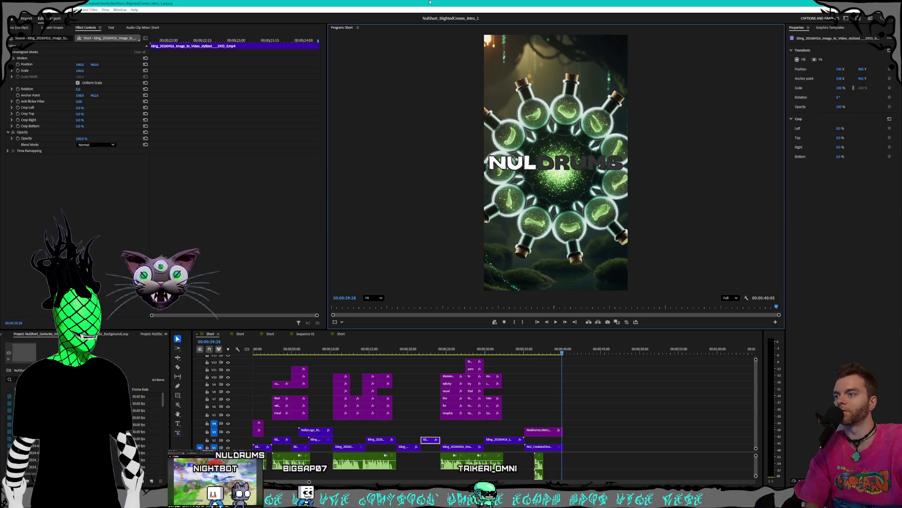
# Show the Rippers intro short around 8 seconds and restore the editor to a smaller window
pyautogui.click(241, 334)
pyautogui.moveTo(308, 354)
pyautogui.mouseDown()
pyautogui.moveTo(349, 353)
pyautogui.moveTo(319, 353)
pyautogui.mouseUp()
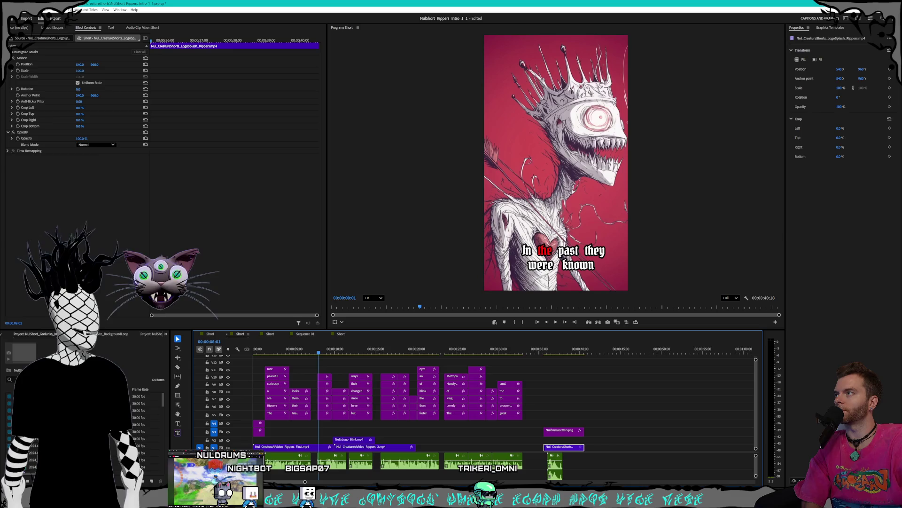
pyautogui.moveTo(197, 3); pyautogui.dragTo(306, 35)
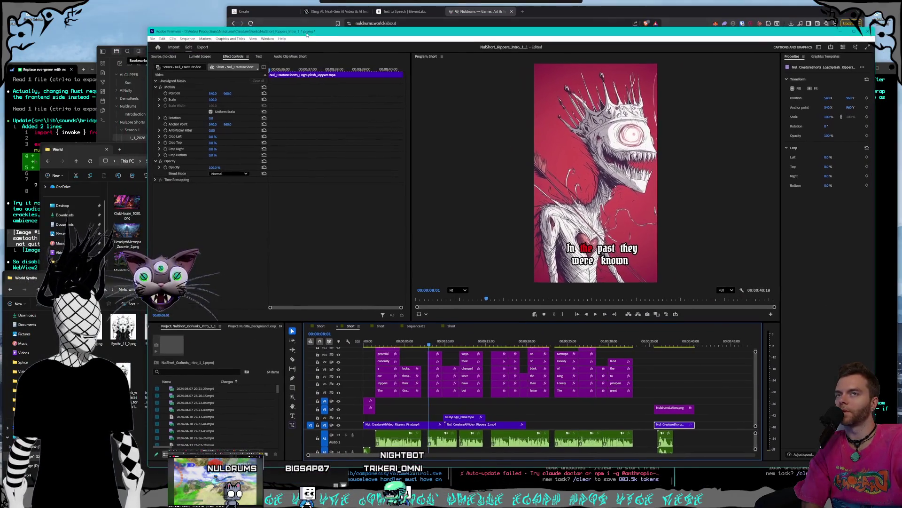
# Choose Voicemeeter AUX Input as the default audio output in Audio Hardware preferences and confirm
pyautogui.click(163, 39)
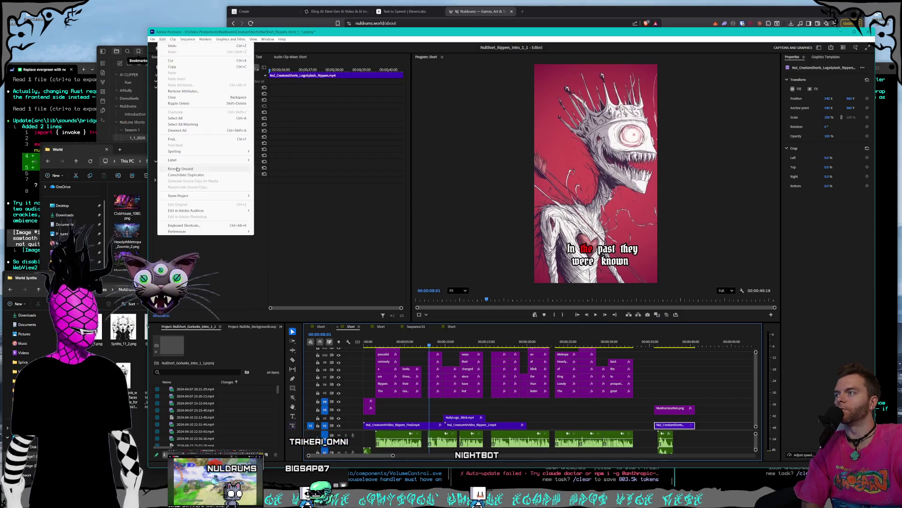
pyautogui.moveTo(192, 232)
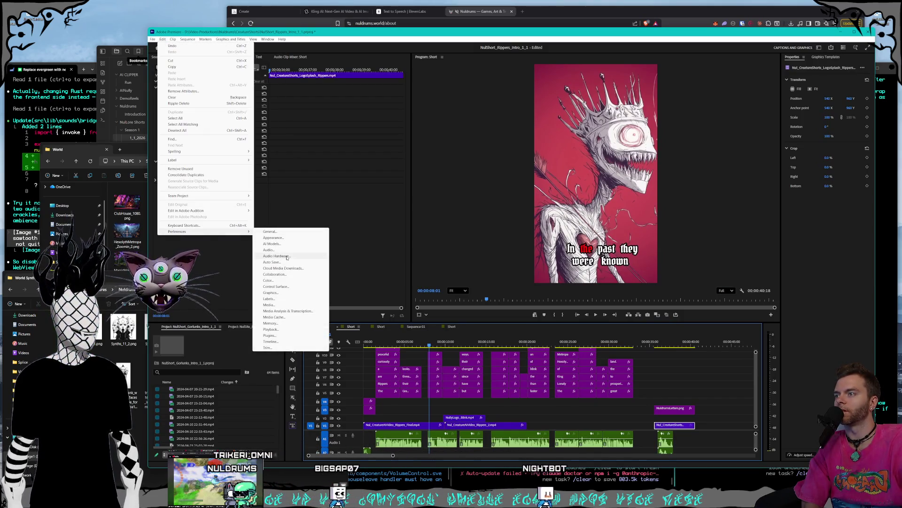
pyautogui.press('Escape')
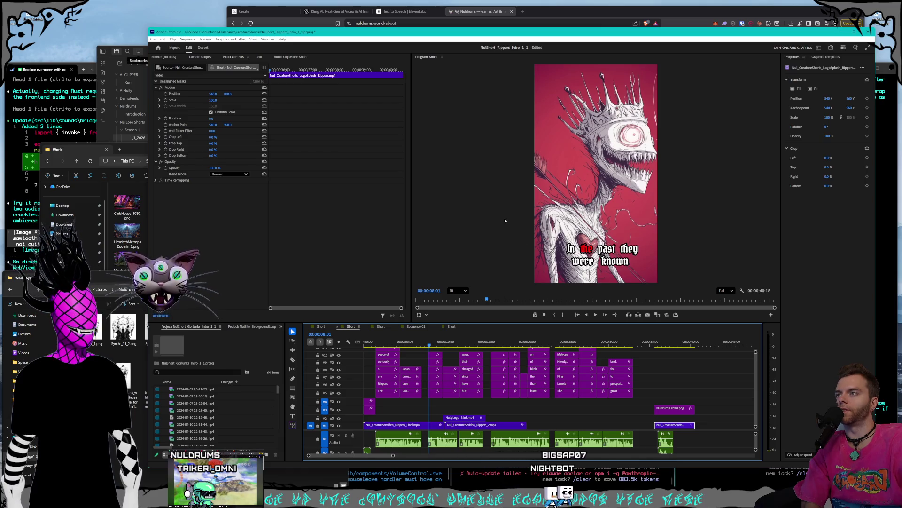
pyautogui.hotkey('ctrl', ',')
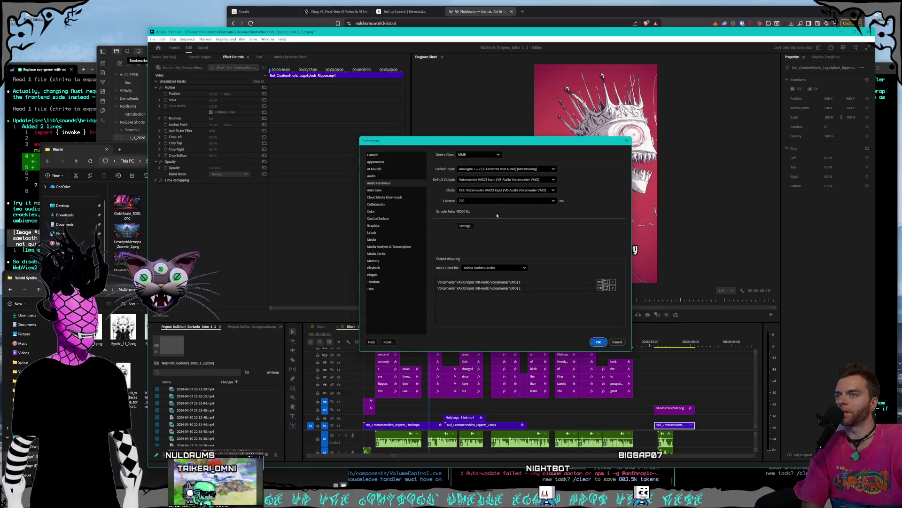
pyautogui.click(498, 179)
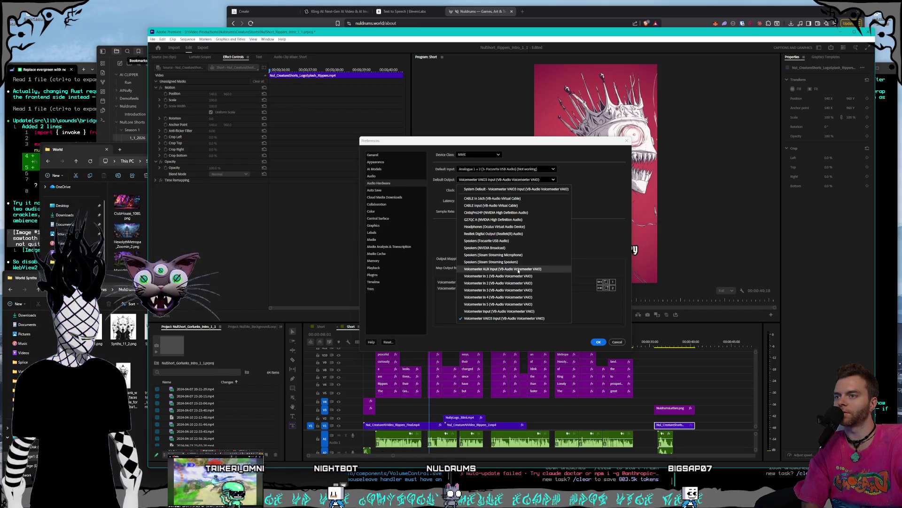
pyautogui.click(518, 270)
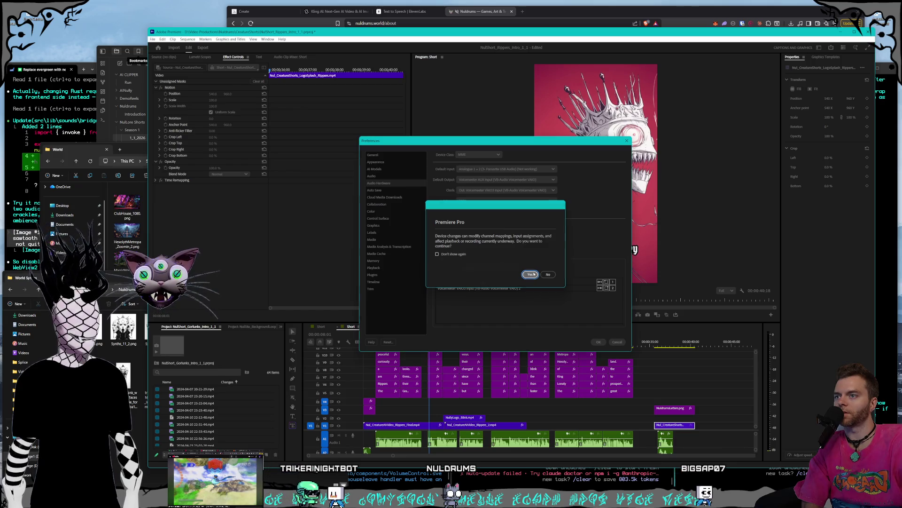
pyautogui.click(530, 275)
pyautogui.click(598, 342)
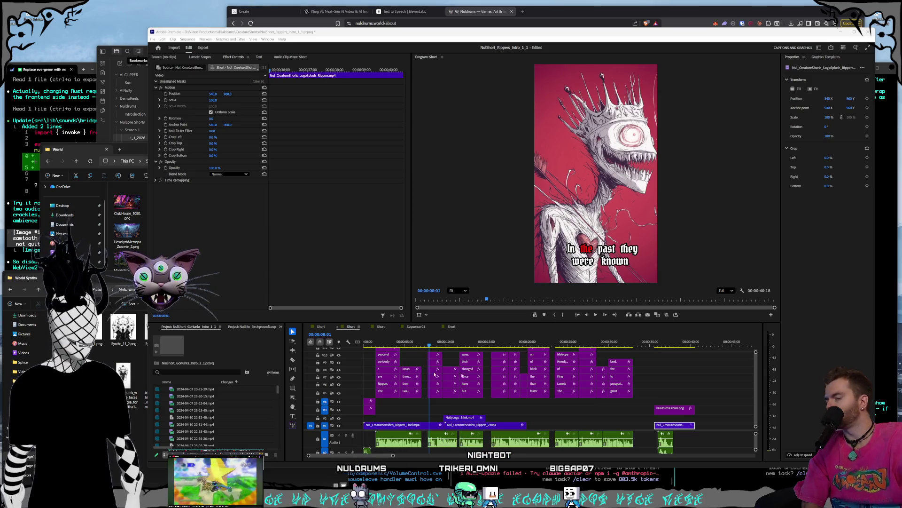
# Bring the Pictures › Nuldrums › World folder window in front of Premiere Pro
pyautogui.click(840, 344)
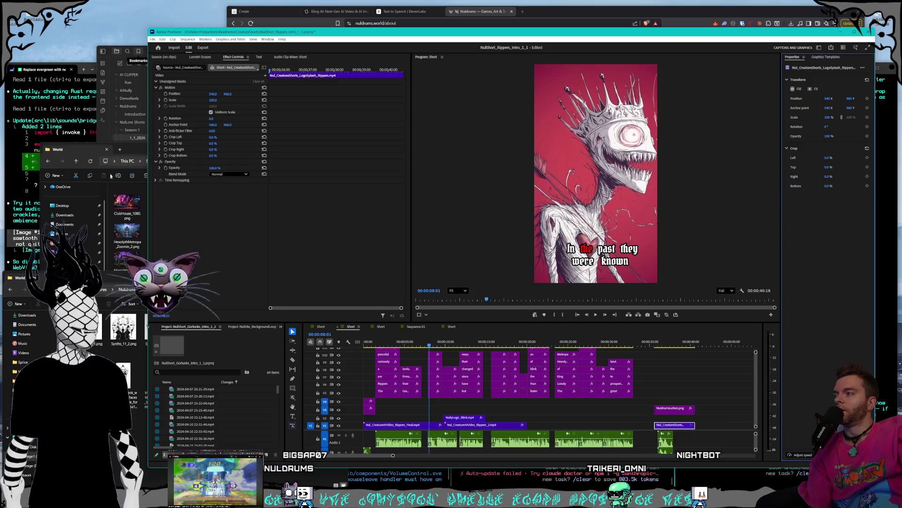
pyautogui.moveTo(138, 147); pyautogui.dragTo(156, 152)
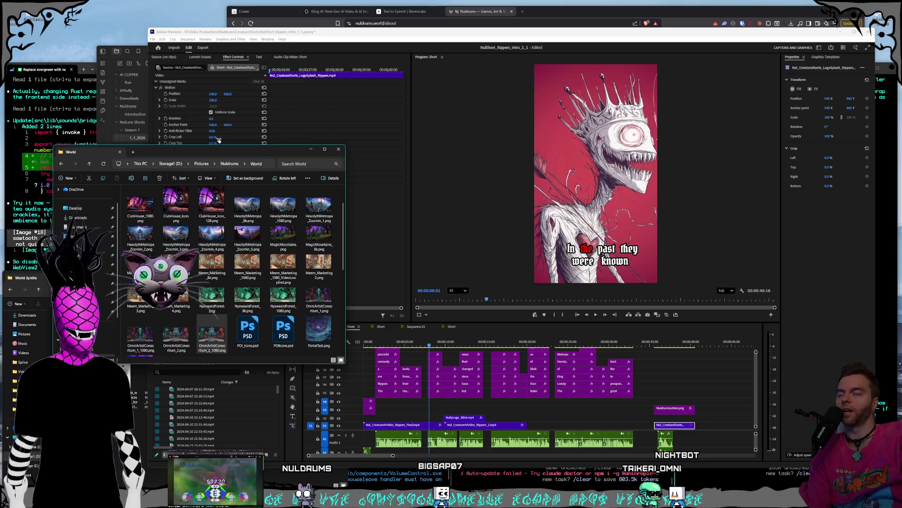
# Cycle through the browser's ElevenLabs, Kling AI and Nuldrums tabs, ending on Midjourney's cathedral-city grids
pyautogui.moveTo(201, 149); pyautogui.dragTo(194, 149)
pyautogui.click(344, 17)
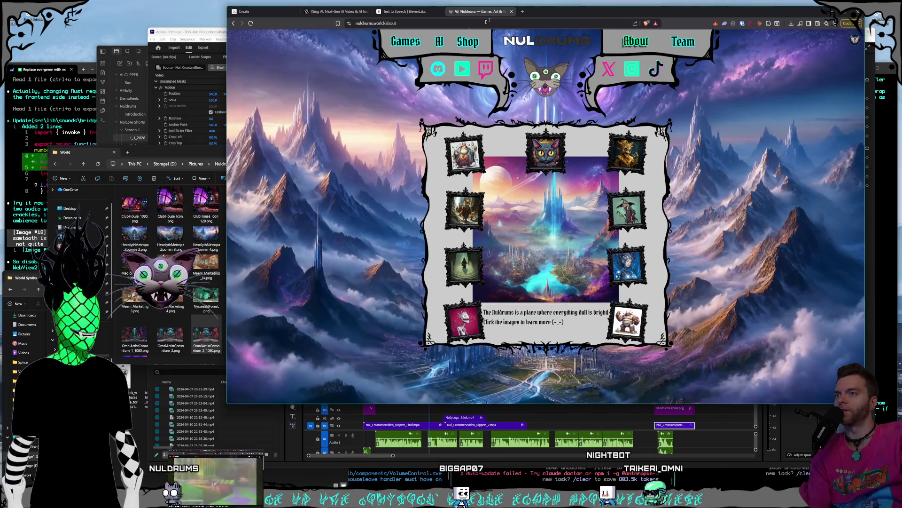
pyautogui.click(389, 14)
pyautogui.click(337, 12)
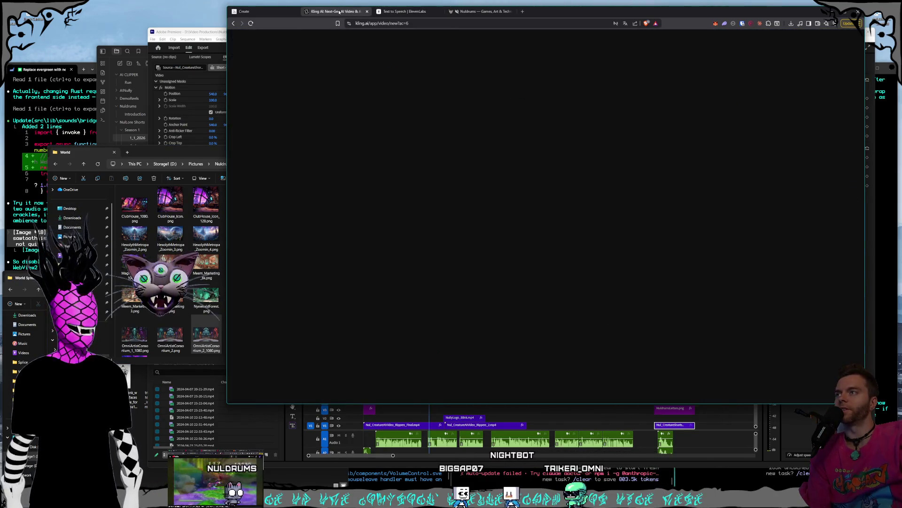
pyautogui.click(249, 11)
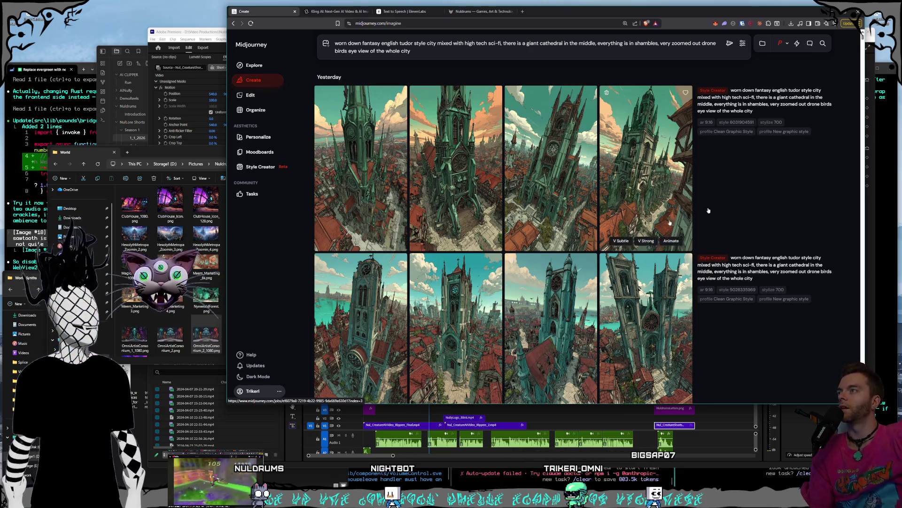
pyautogui.click(471, 11)
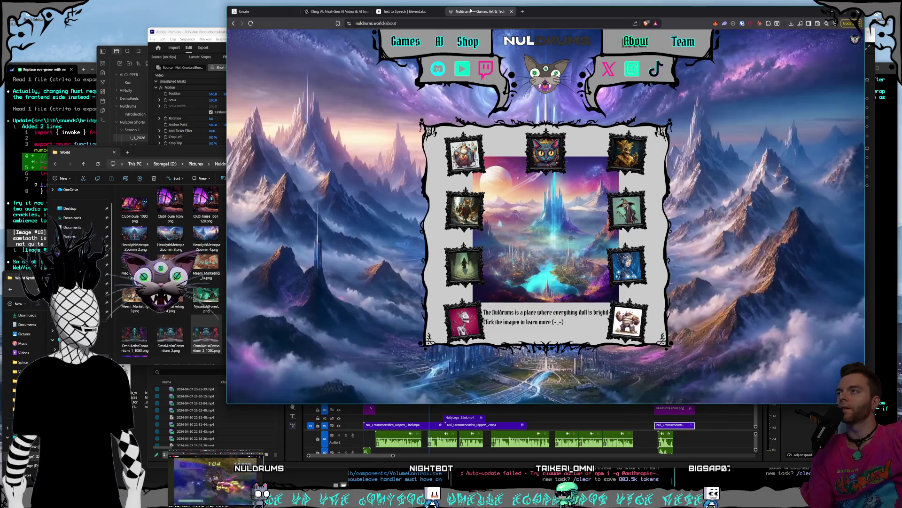
pyautogui.click(269, 12)
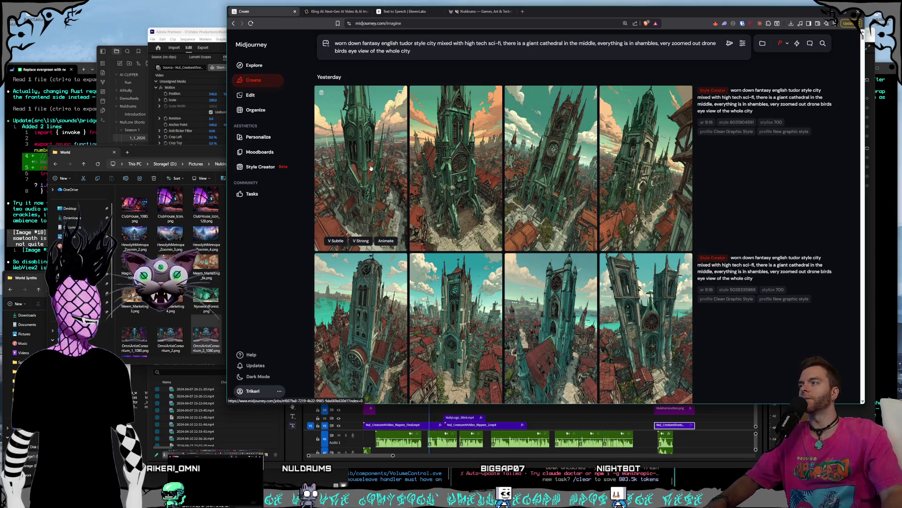
# Close the World folder window and minimize the World Synths folder
pyautogui.moveTo(210, 152)
pyautogui.mouseDown()
pyautogui.moveTo(236, 158)
pyautogui.moveTo(225, 173)
pyautogui.moveTo(237, 172)
pyautogui.moveTo(190, 178)
pyautogui.moveTo(188, 201)
pyautogui.mouseUp()
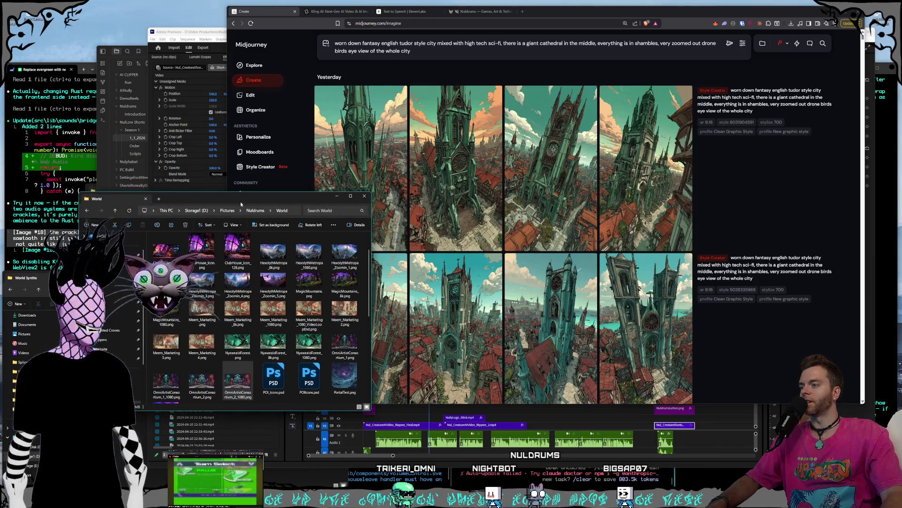
pyautogui.moveTo(241, 200); pyautogui.dragTo(223, 197)
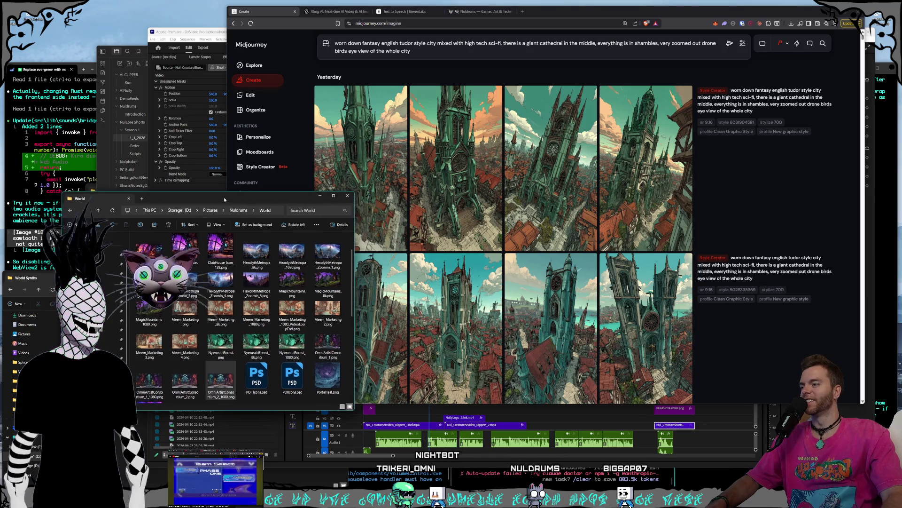
pyautogui.click(347, 193)
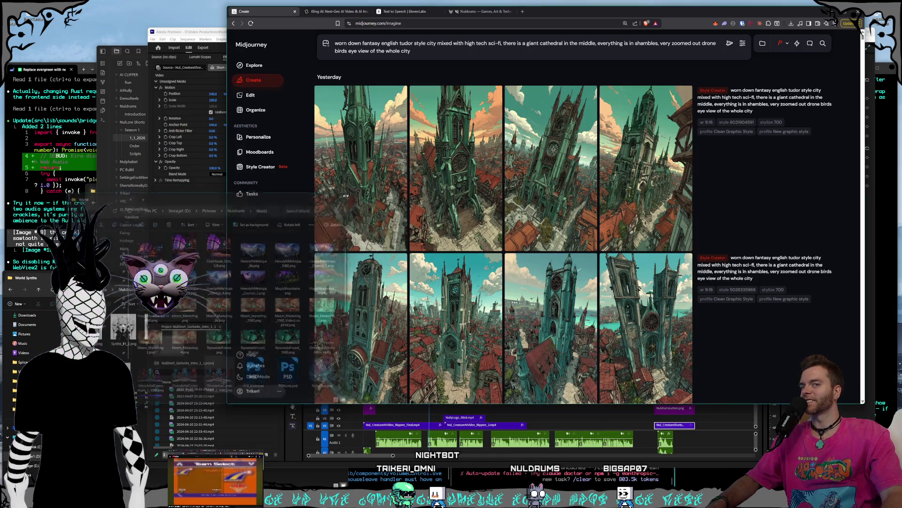
pyautogui.click(57, 277)
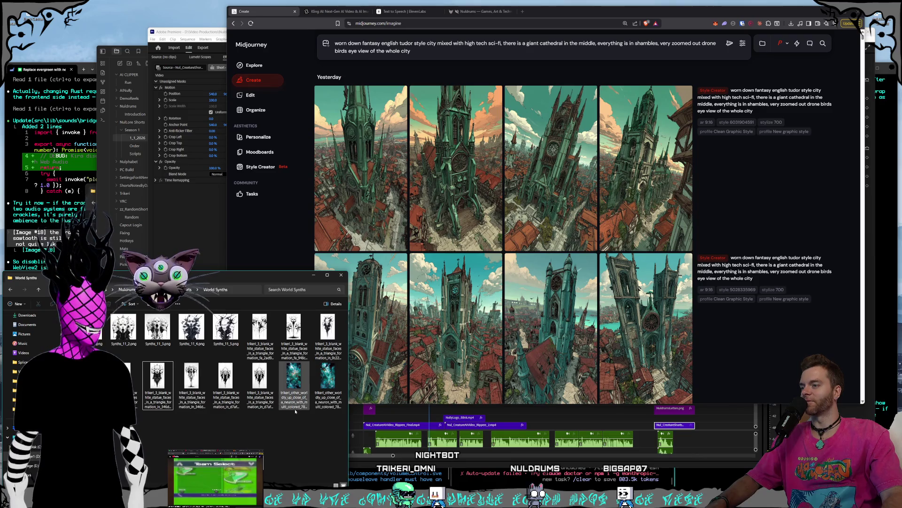
pyautogui.click(248, 415)
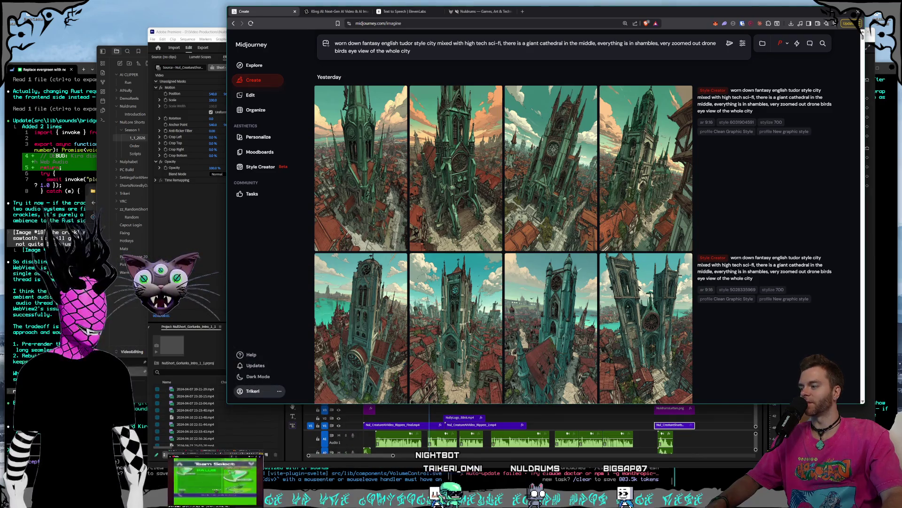
# Bring up the Creatures › Rippers video folder and move it down and left
pyautogui.click(225, 198)
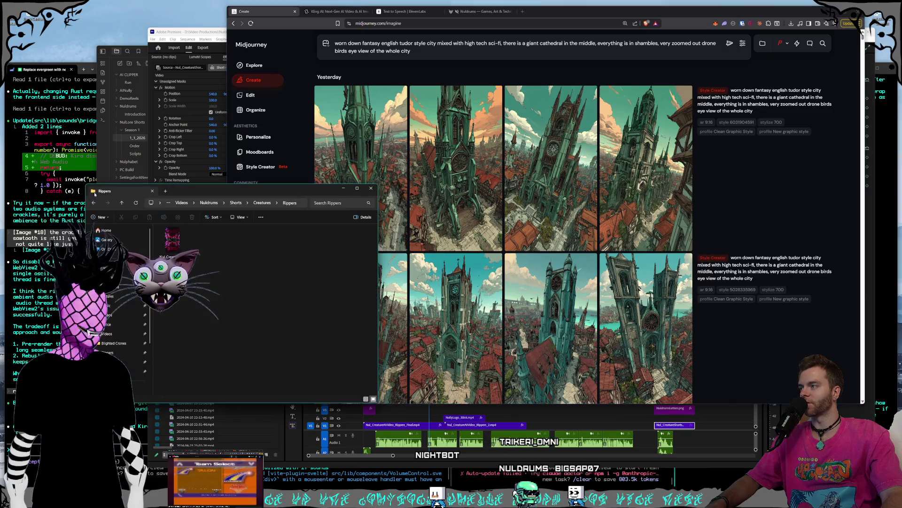
pyautogui.moveTo(225, 197); pyautogui.dragTo(202, 209)
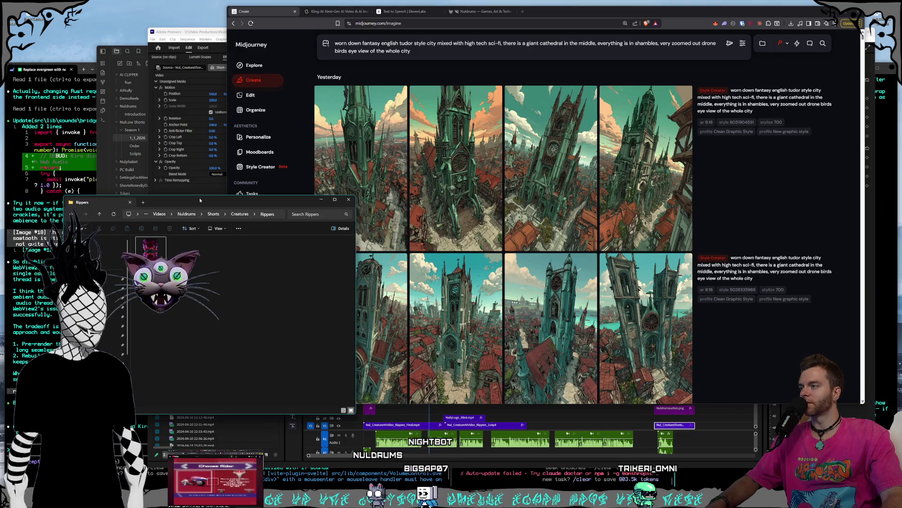
pyautogui.moveTo(200, 200); pyautogui.dragTo(179, 220)
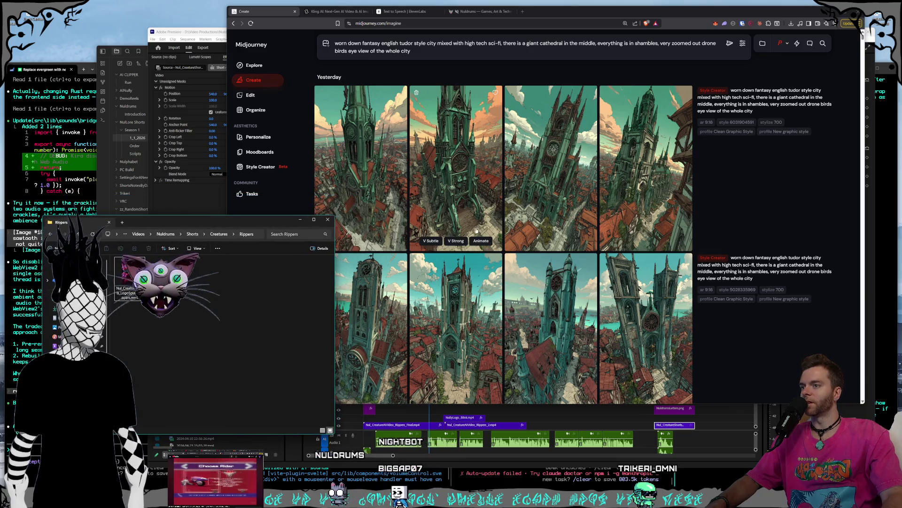
# Jump through the Kling AI generation feed to the swamp skeleton video
pyautogui.click(331, 12)
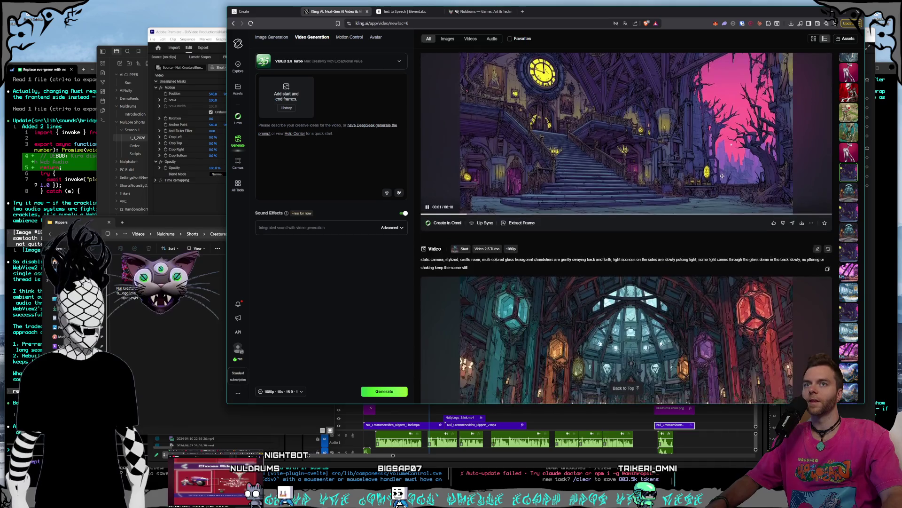
pyautogui.scroll(3, 709, 192)
pyautogui.click(849, 195)
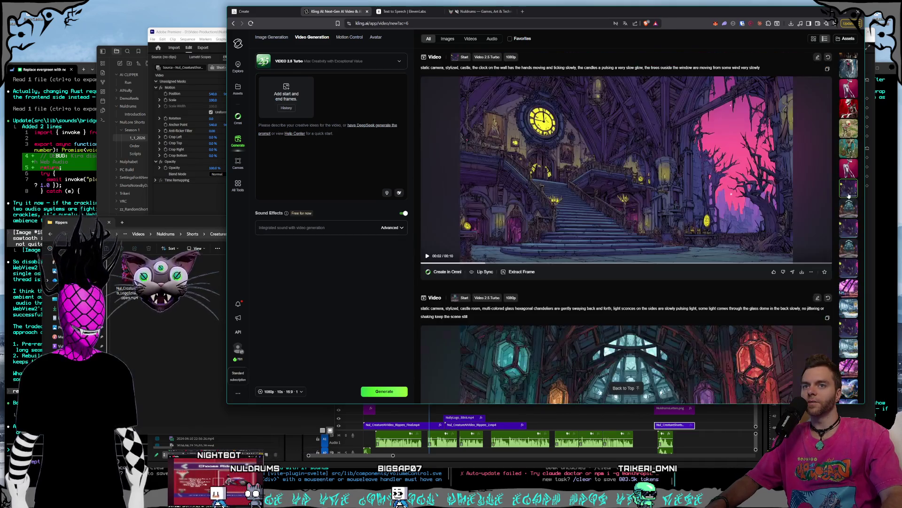
pyautogui.click(849, 168)
pyautogui.scroll(3, 721, 289)
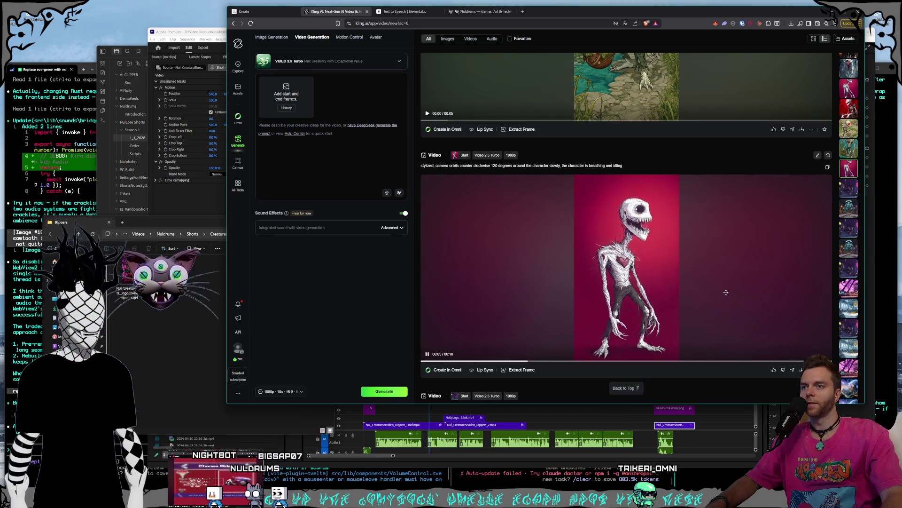
pyautogui.scroll(4, 726, 292)
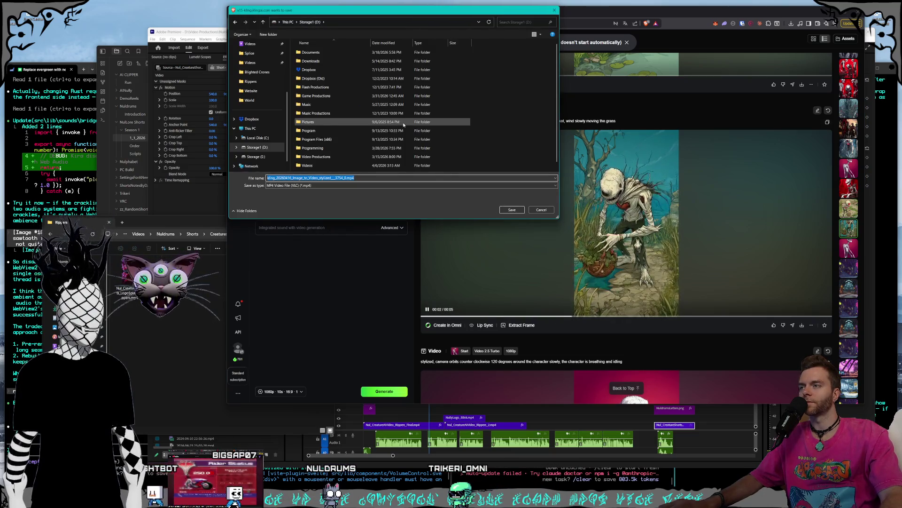
# Browse the save destination to Storage1 (D:) › Videos › Nuldrums and select the World subfolder
pyautogui.scroll(-1, 376, 134)
pyautogui.doubleClick(323, 160)
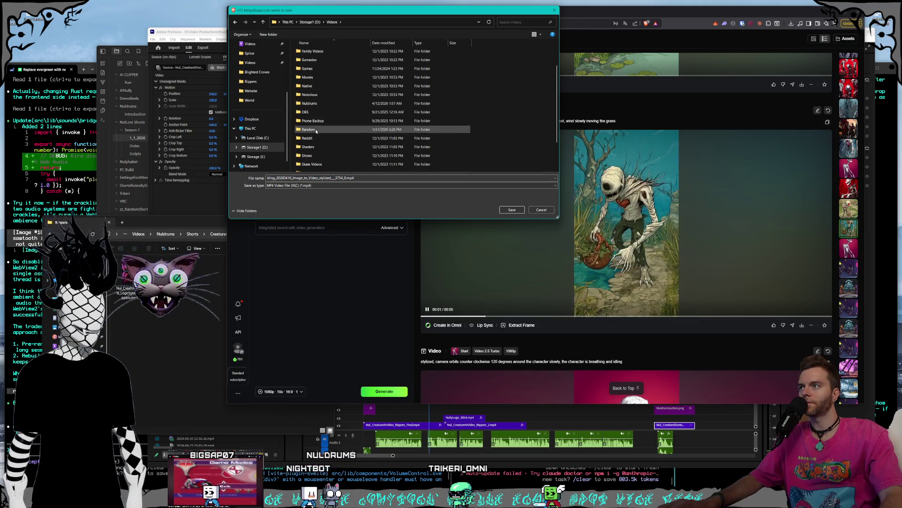
pyautogui.doubleClick(310, 64)
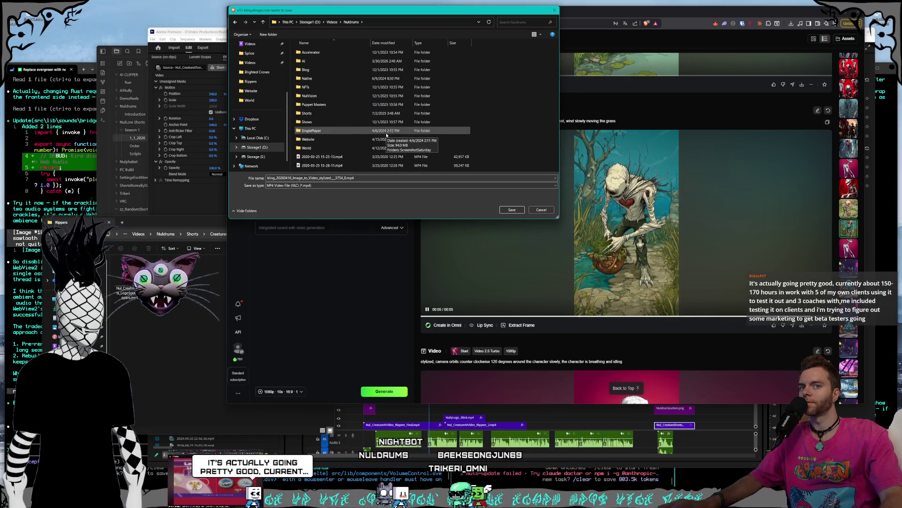
pyautogui.click(334, 150)
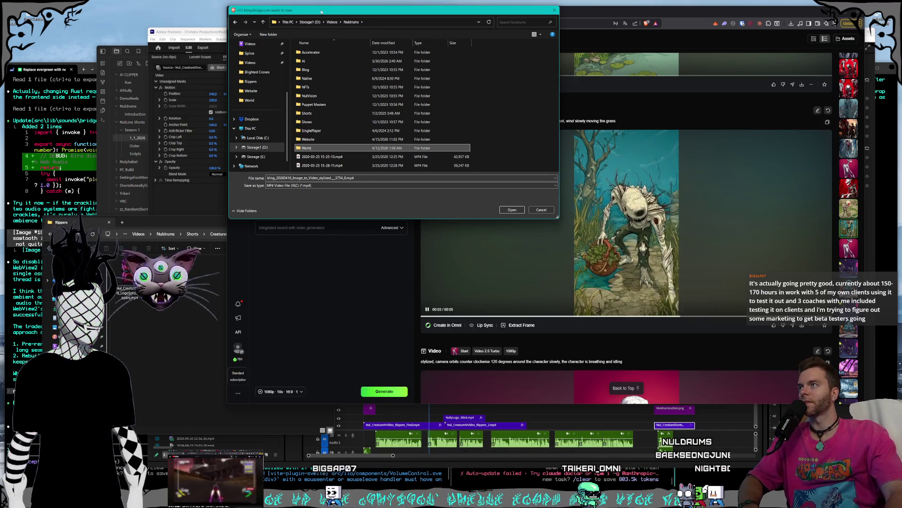
pyautogui.moveTo(322, 10)
pyautogui.mouseDown()
pyautogui.moveTo(293, 32)
pyautogui.moveTo(284, 22)
pyautogui.moveTo(211, 18)
pyautogui.mouseUp()
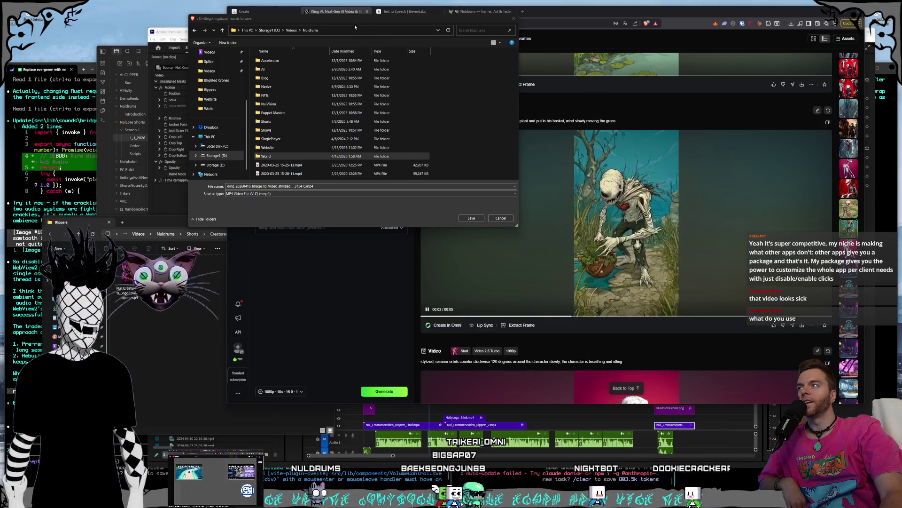
pyautogui.moveTo(354, 26); pyautogui.dragTo(354, 28)
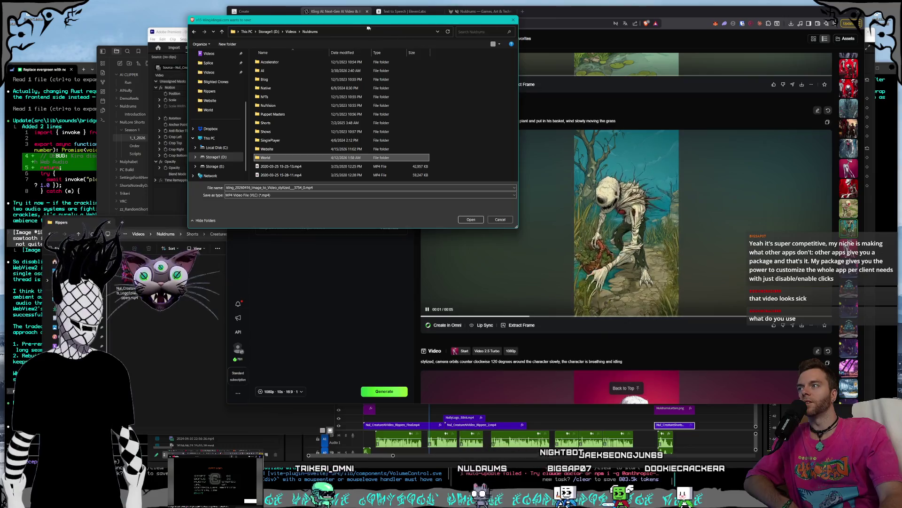
pyautogui.moveTo(360, 23)
pyautogui.mouseDown()
pyautogui.moveTo(323, 81)
pyautogui.moveTo(289, 265)
pyautogui.moveTo(329, 193)
pyautogui.mouseUp()
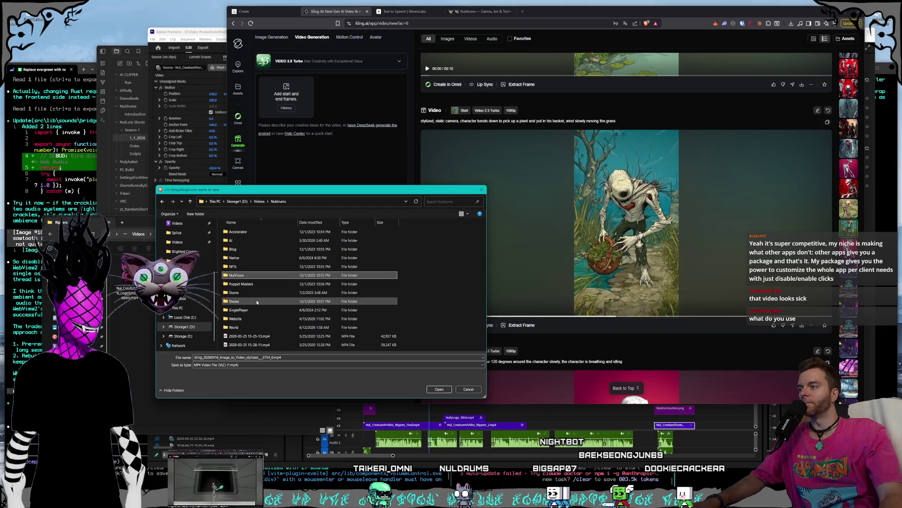
# Save the clip as an MP4 into Videos › Nuldrums › Shorts › Creatures › Rippers
pyautogui.doubleClick(259, 293)
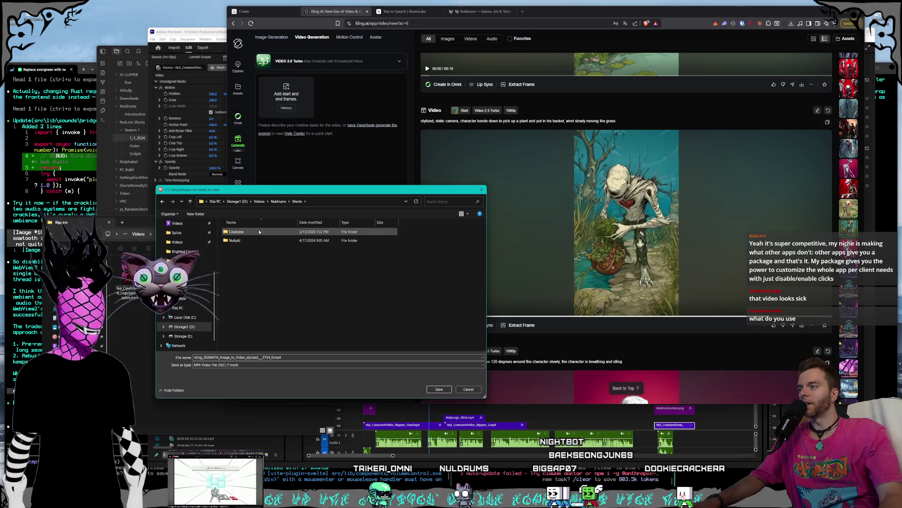
pyautogui.doubleClick(237, 232)
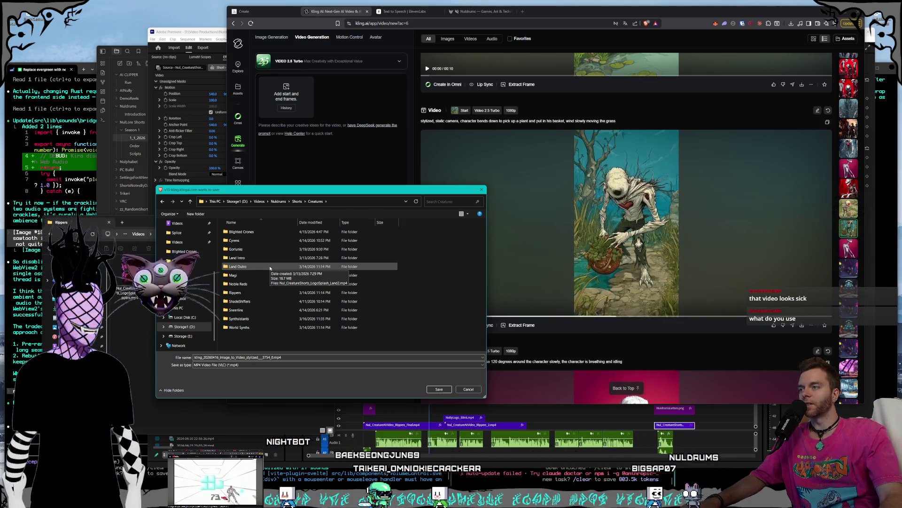
pyautogui.click(259, 302)
pyautogui.click(257, 309)
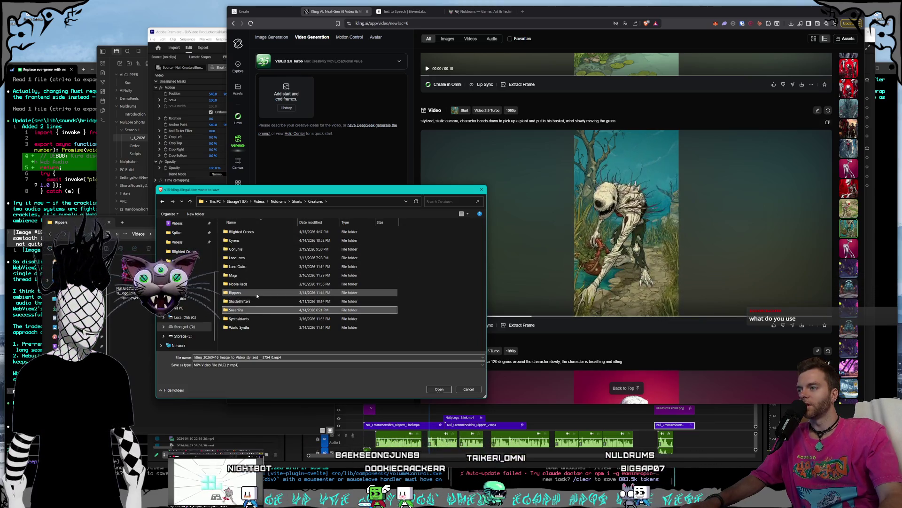
pyautogui.doubleClick(257, 293)
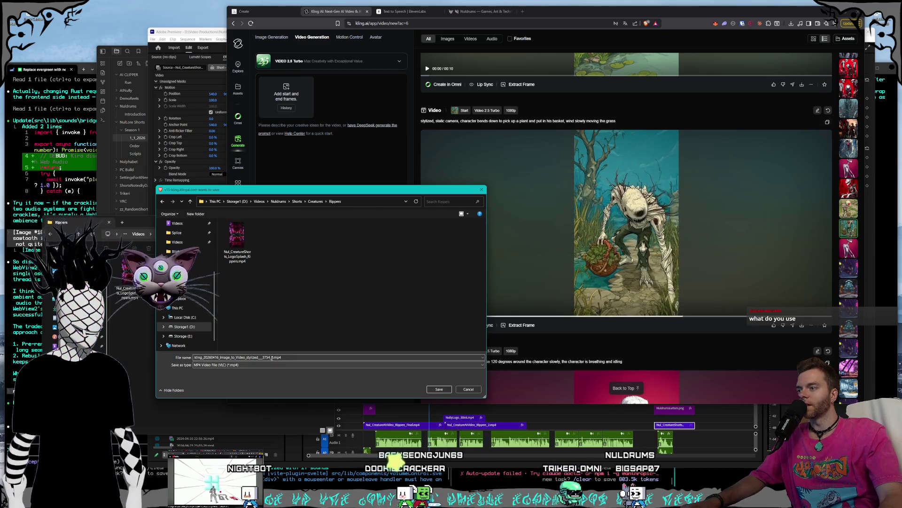
pyautogui.click(439, 389)
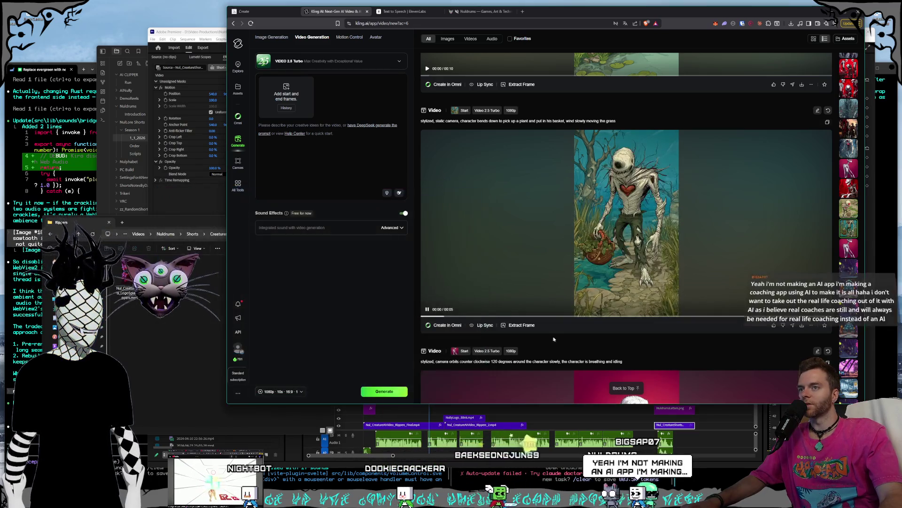
# Download the fishing-creature clip into Rippers and play the video
pyautogui.scroll(3, 616, 296)
pyautogui.scroll(2, 617, 296)
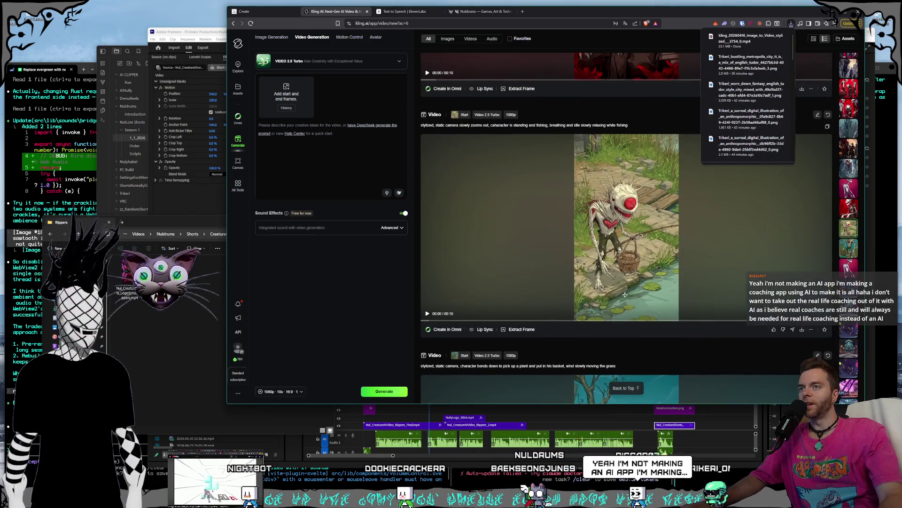
pyautogui.click(801, 331)
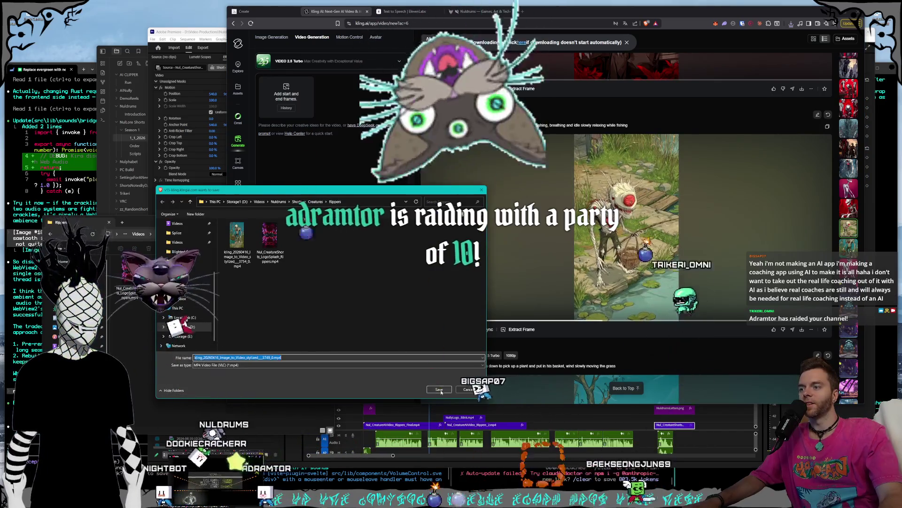
pyautogui.click(440, 390)
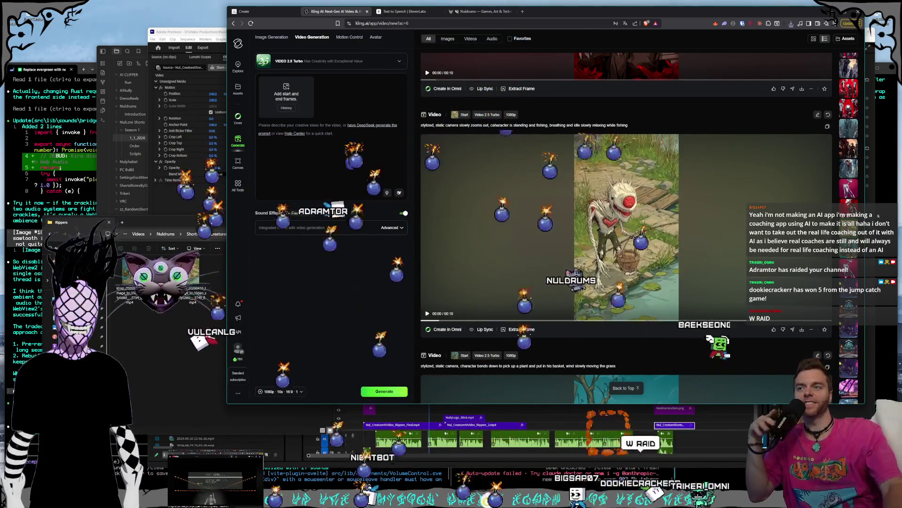
pyautogui.click(661, 240)
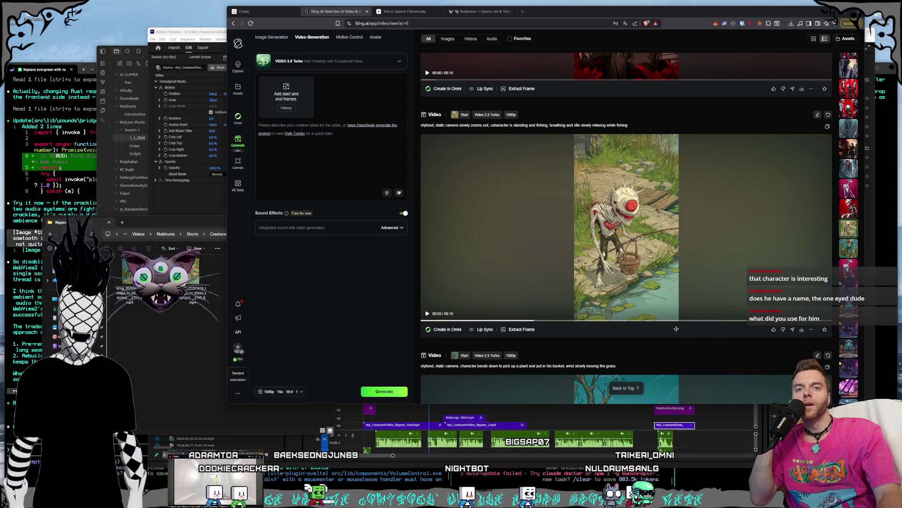
pyautogui.click(670, 257)
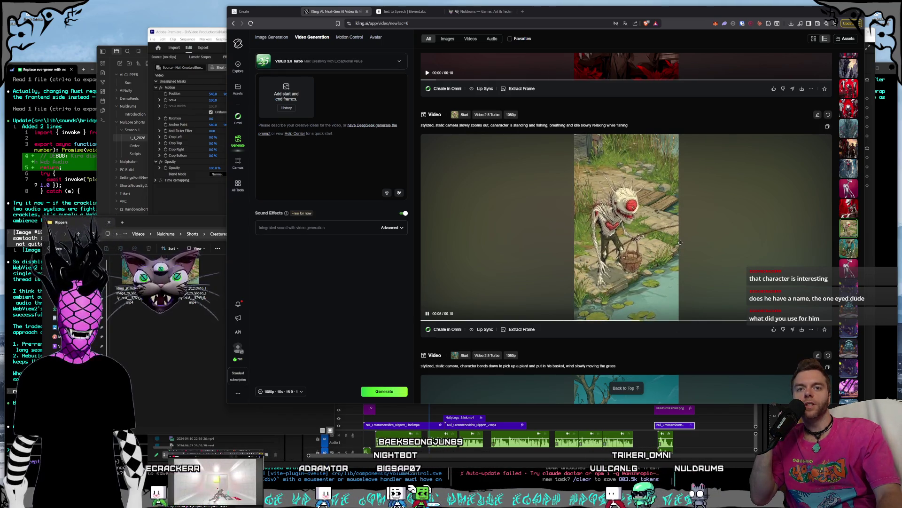
pyautogui.click(680, 243)
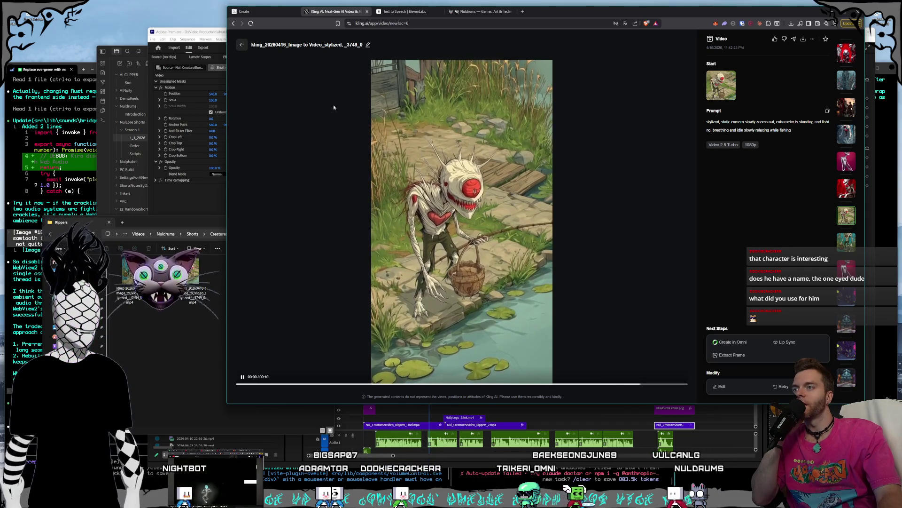
pyautogui.press('Escape')
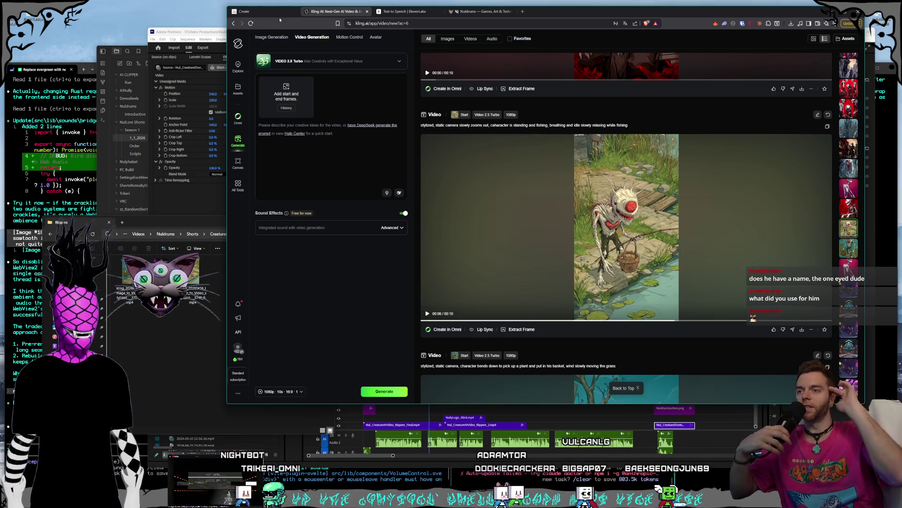
# Download the throne creature clip into the Rippers folder
pyautogui.moveTo(682, 285)
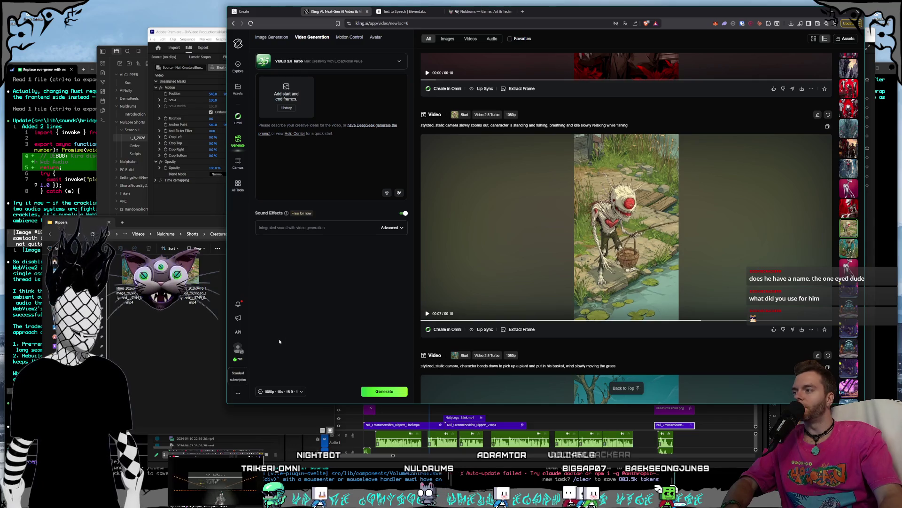
pyautogui.scroll(4, 705, 301)
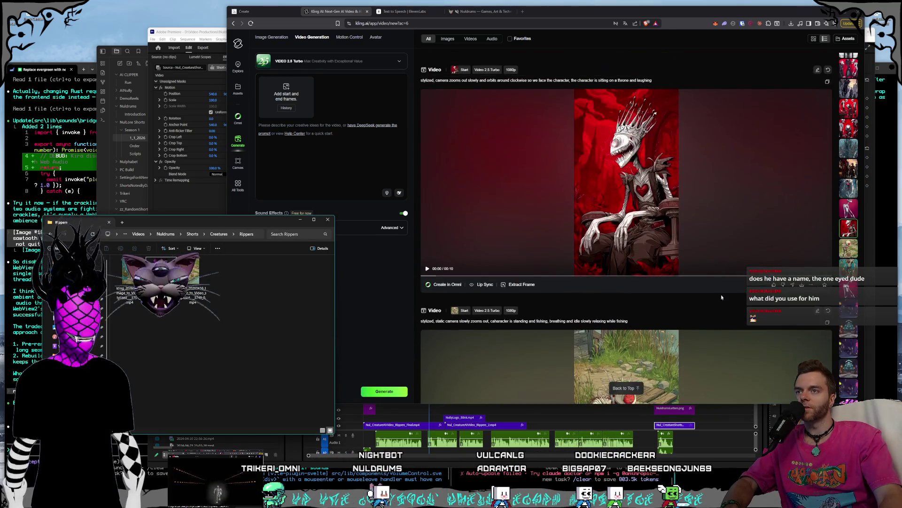
pyautogui.scroll(1, 691, 239)
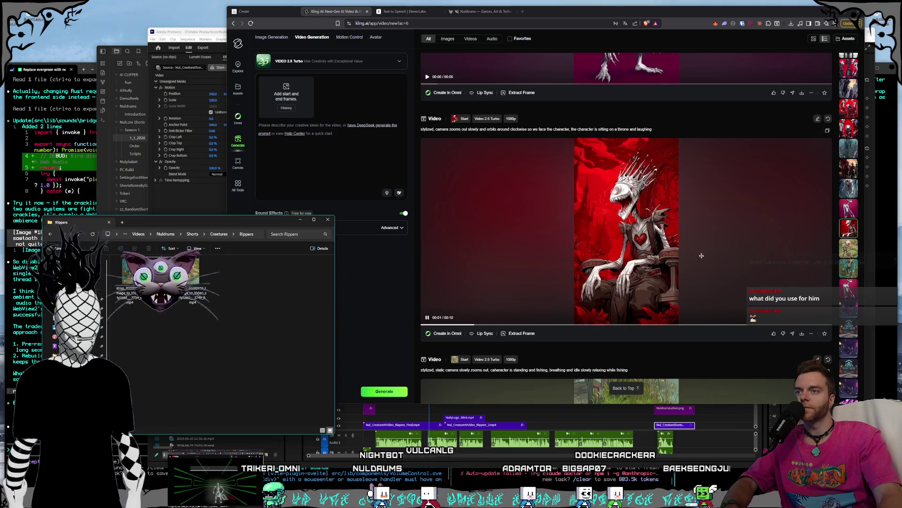
pyautogui.click(802, 334)
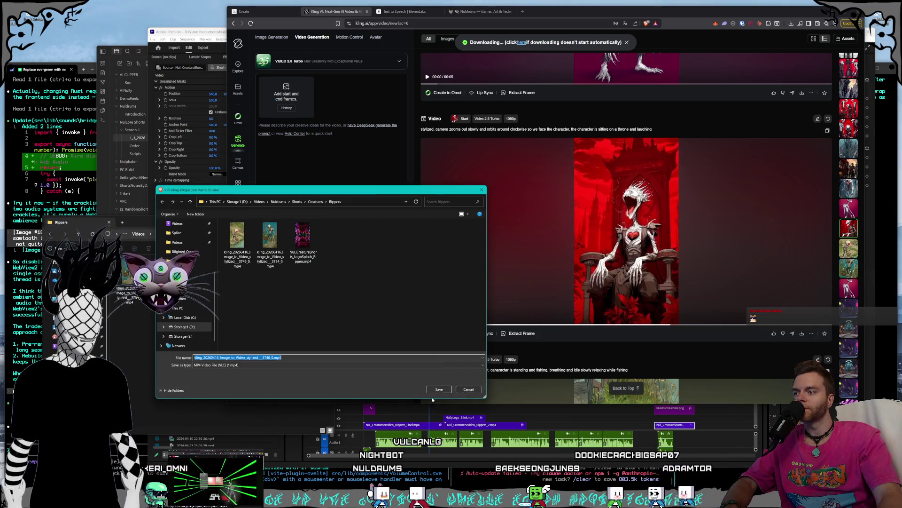
pyautogui.click(438, 389)
# Download the pink skeleton clip into the Rippers folder
pyautogui.scroll(3, 647, 294)
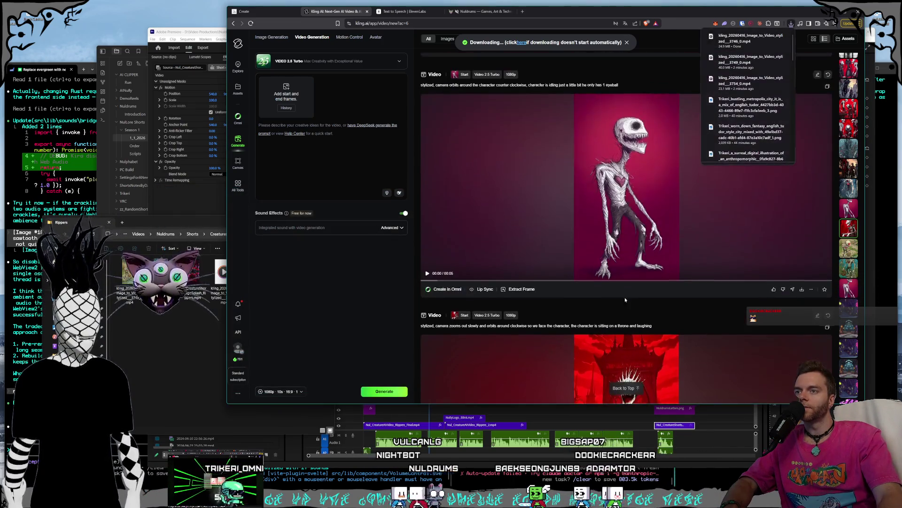
pyautogui.scroll(-2, 645, 294)
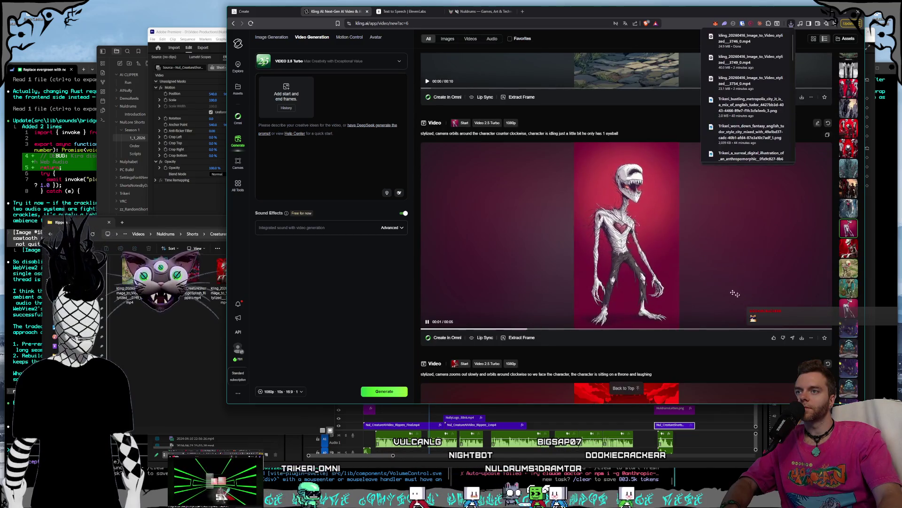
pyautogui.click(802, 338)
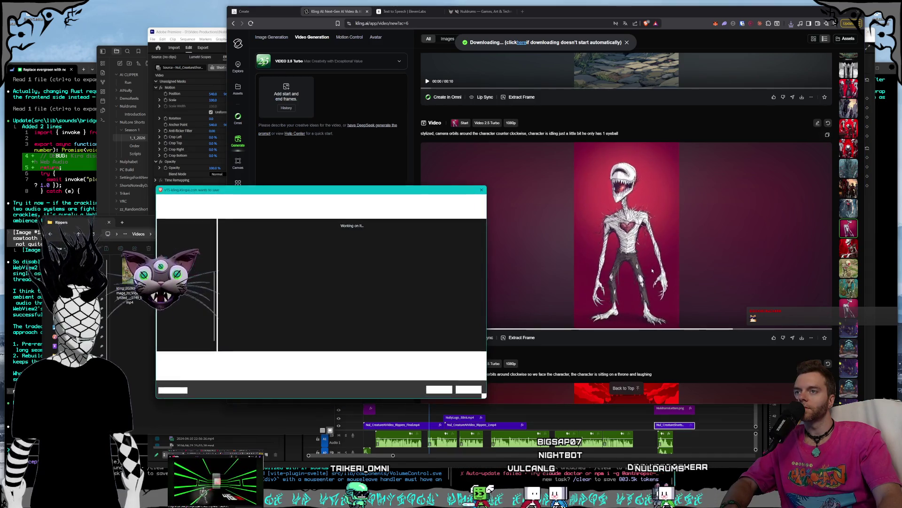
pyautogui.click(428, 390)
pyautogui.scroll(5, 684, 290)
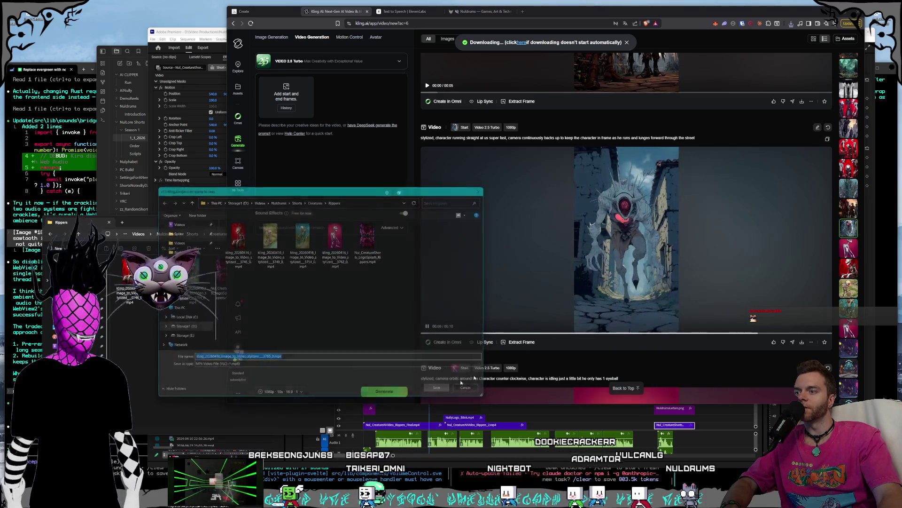
pyautogui.scroll(5, 707, 293)
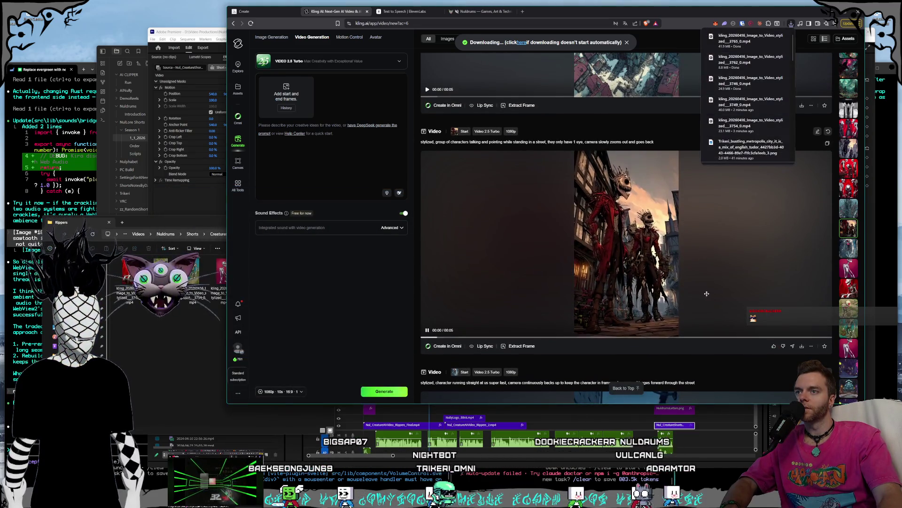
# Save the group-in-the-street and cathedral city clips into Rippers
pyautogui.click(802, 346)
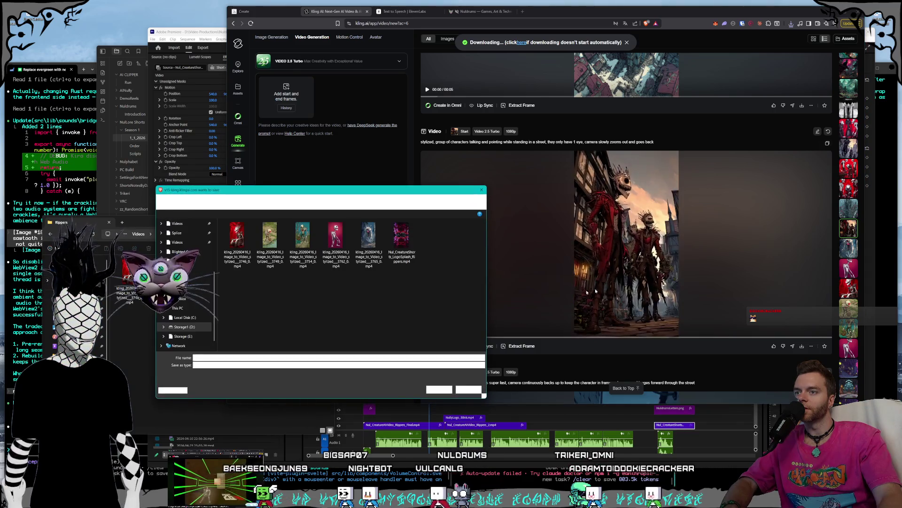
pyautogui.press('Return')
pyautogui.scroll(1, 657, 299)
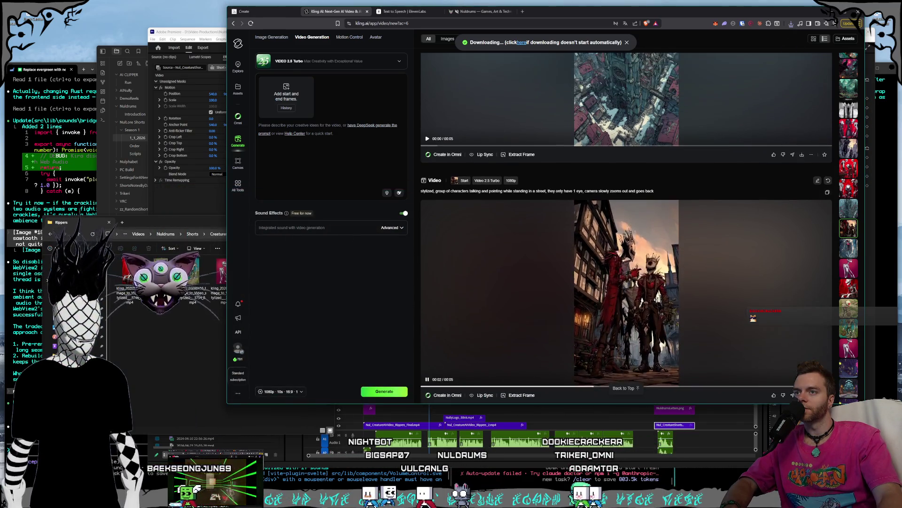
pyautogui.scroll(4, 657, 299)
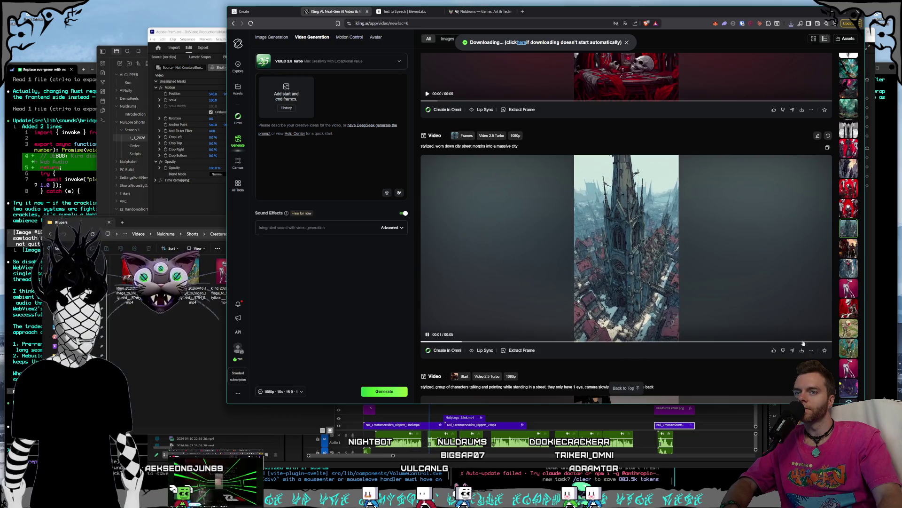
pyautogui.moveTo(802, 353)
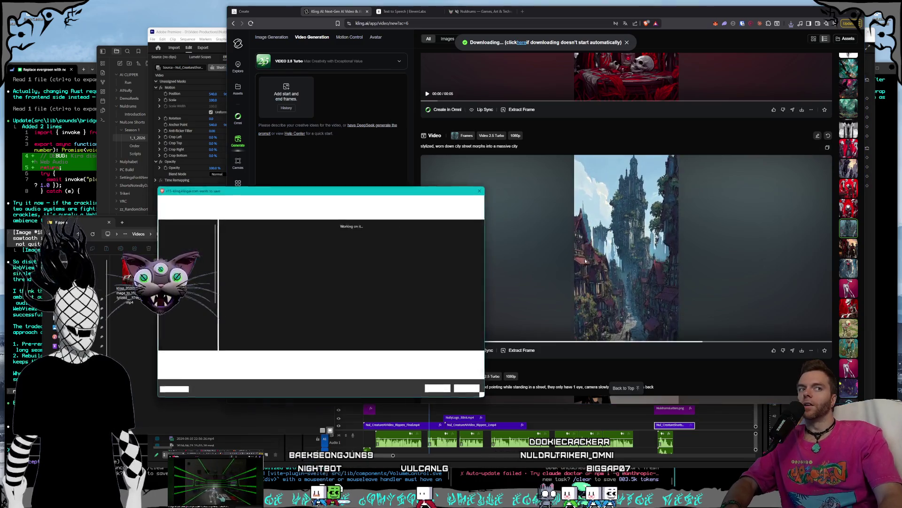
pyautogui.press('Return')
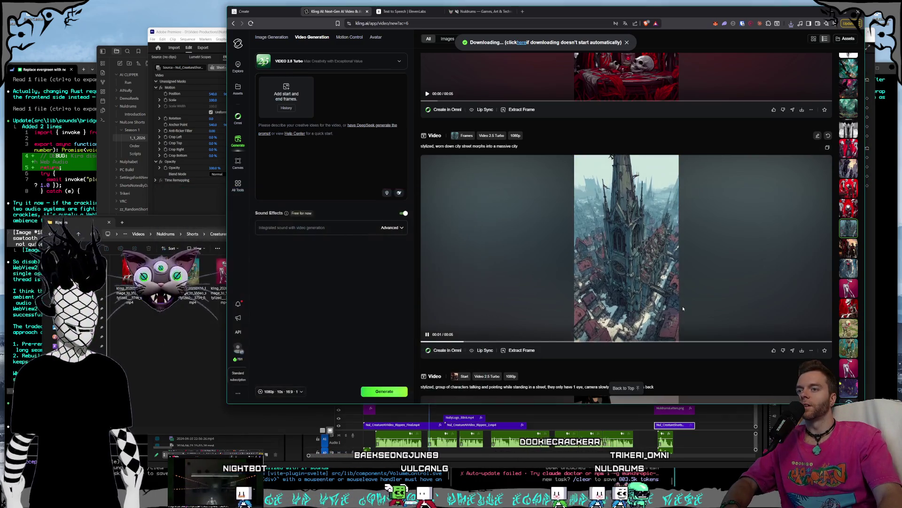
# Save the red skeleton and red laughing-characters clips into Rippers
pyautogui.scroll(2, 681, 305)
pyautogui.scroll(3, 681, 306)
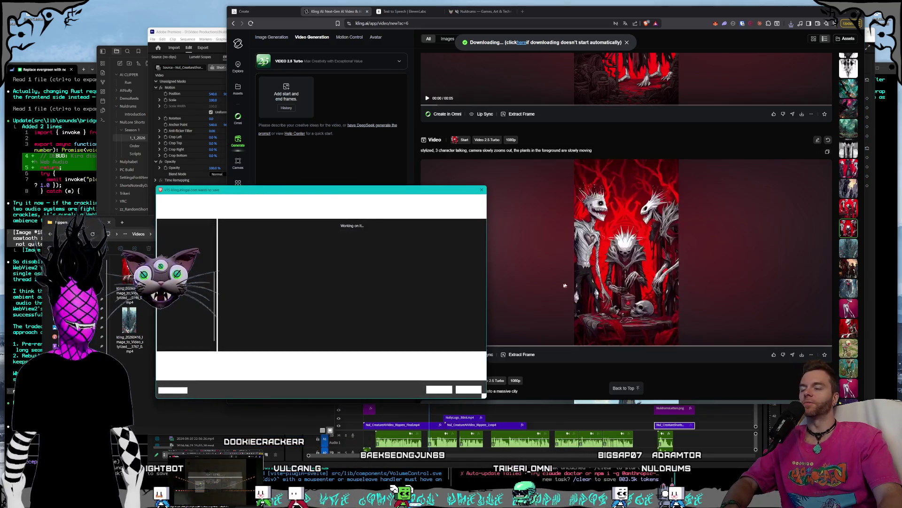
pyautogui.click(444, 388)
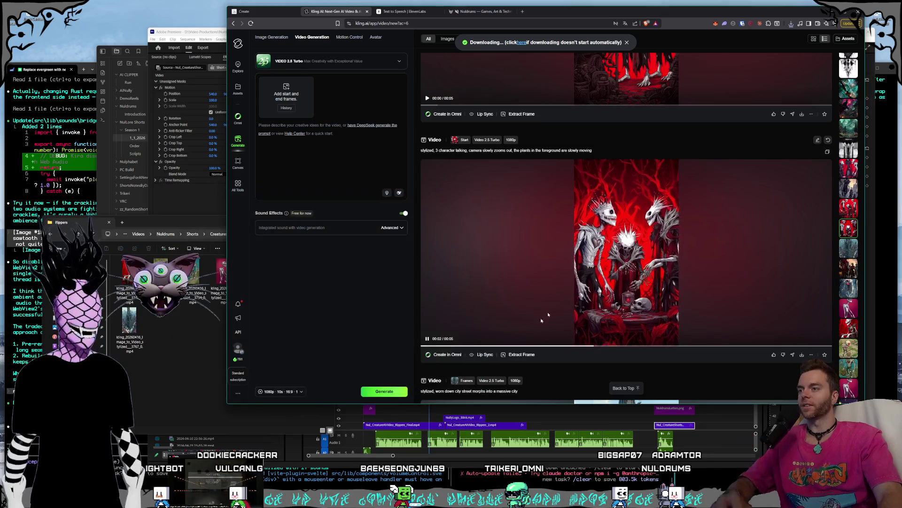
pyautogui.scroll(3, 692, 280)
pyautogui.scroll(1, 697, 265)
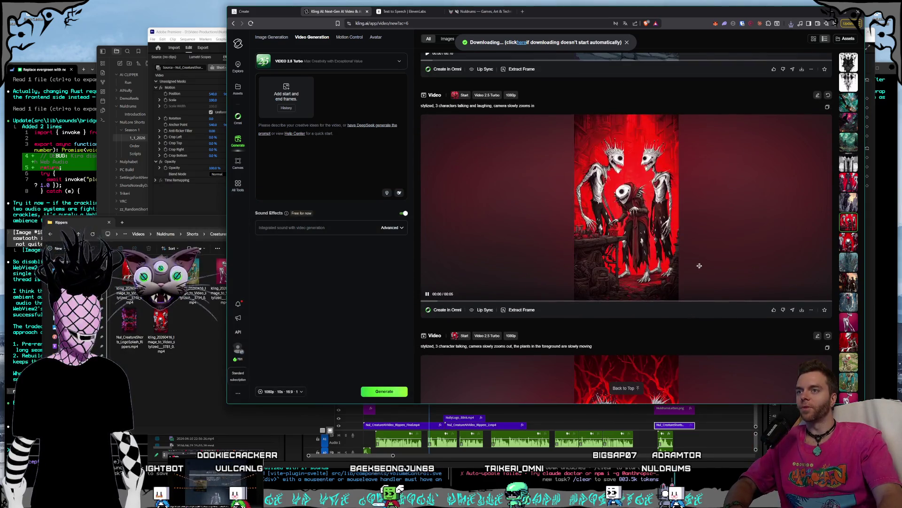
pyautogui.moveTo(802, 311)
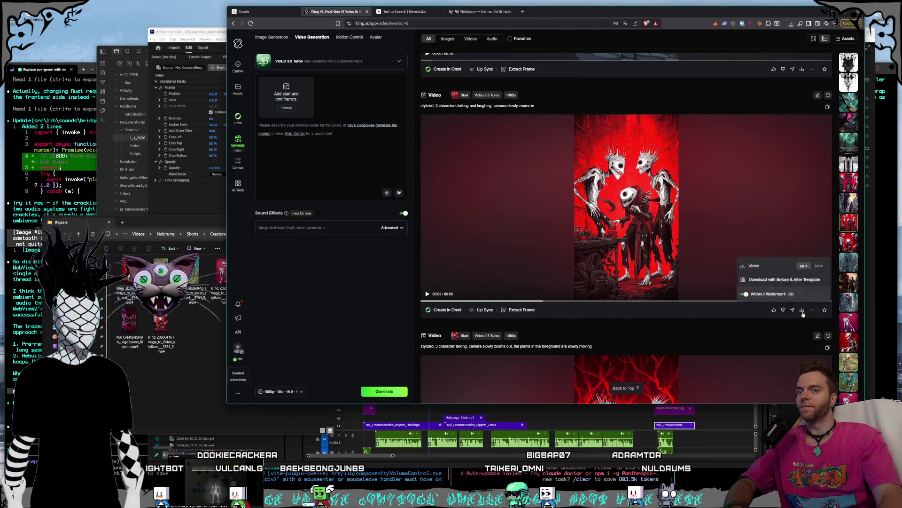
pyautogui.click(805, 265)
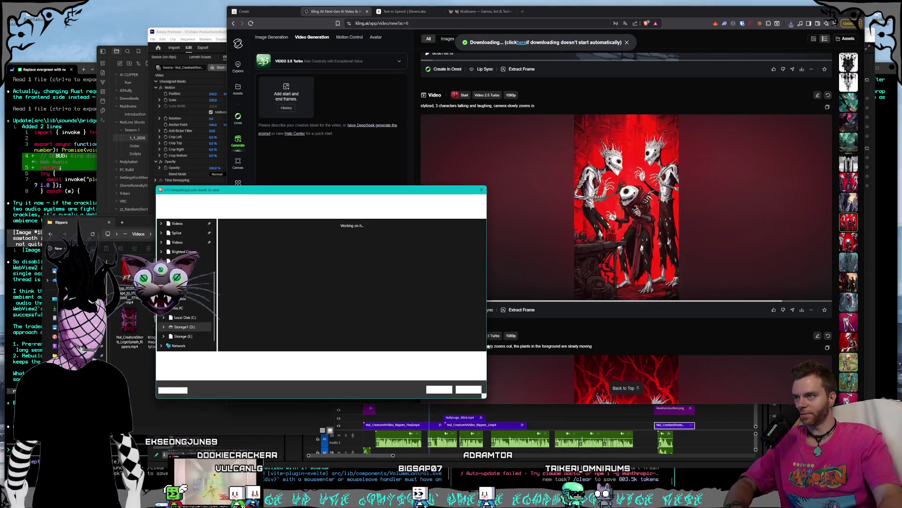
pyautogui.press('Return')
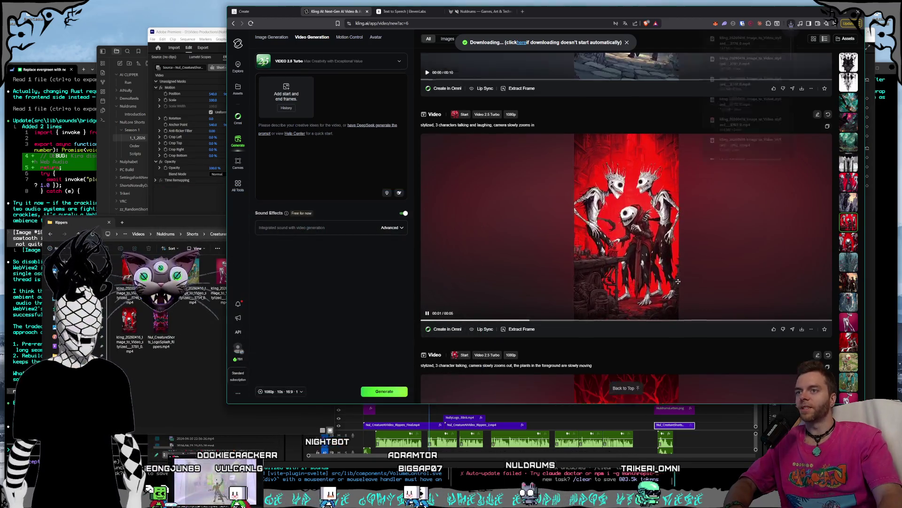
# Save the city-street clip and the red waving-characters clip into Rippers
pyautogui.scroll(5, 682, 280)
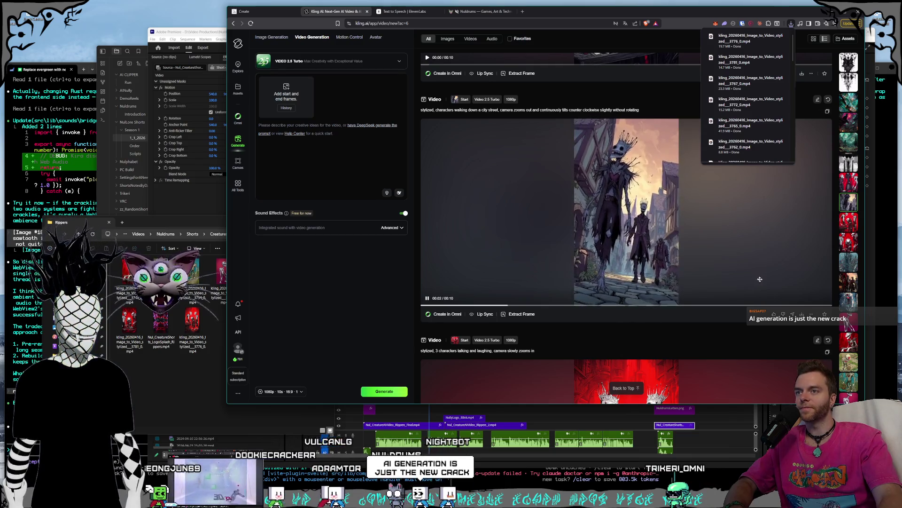
pyautogui.click(700, 269)
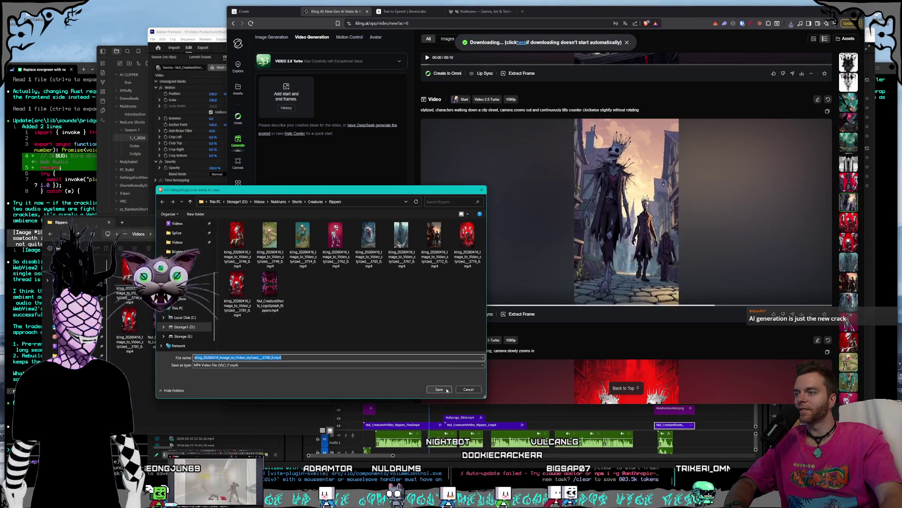
pyautogui.click(439, 389)
pyautogui.scroll(6, 661, 305)
pyautogui.scroll(-1, 661, 305)
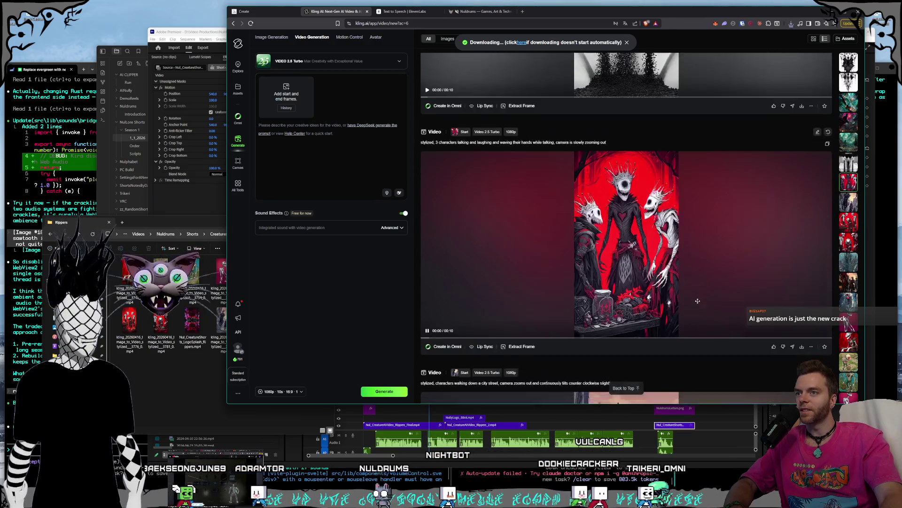
pyautogui.moveTo(803, 320)
pyautogui.click(804, 284)
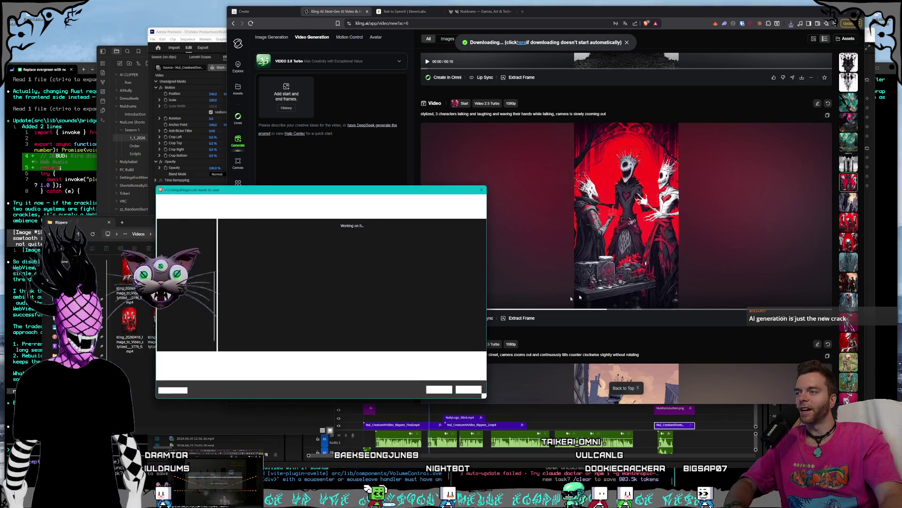
pyautogui.click(439, 390)
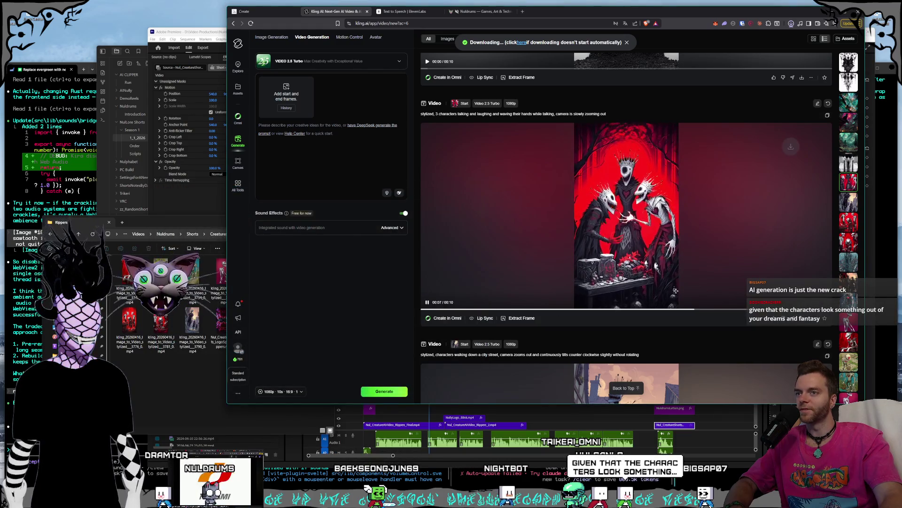
pyautogui.scroll(4, 673, 293)
pyautogui.scroll(1, 673, 294)
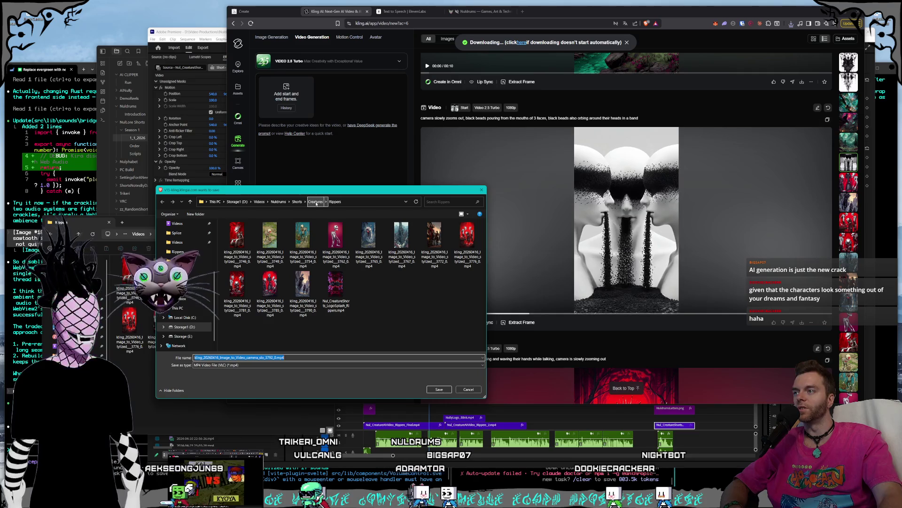
# Save the black-and-white faces clip into Creatures › World Synths
pyautogui.click(316, 202)
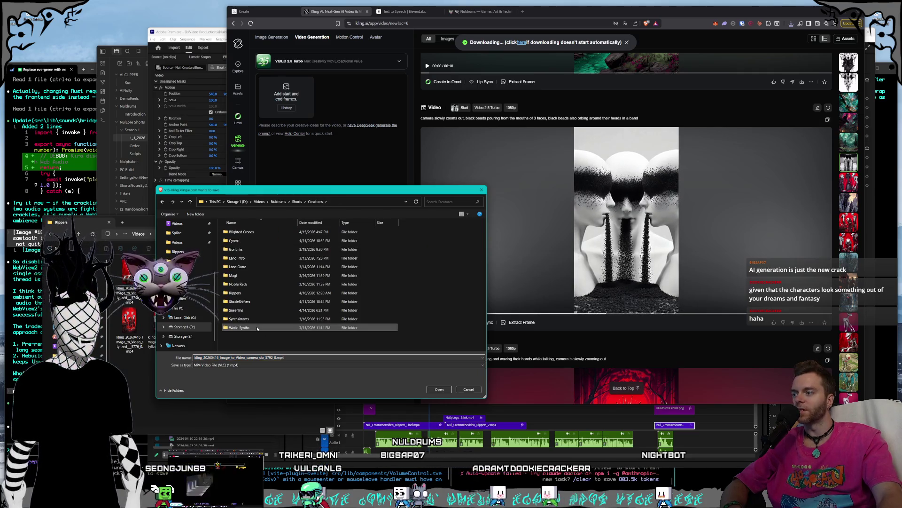
pyautogui.doubleClick(240, 327)
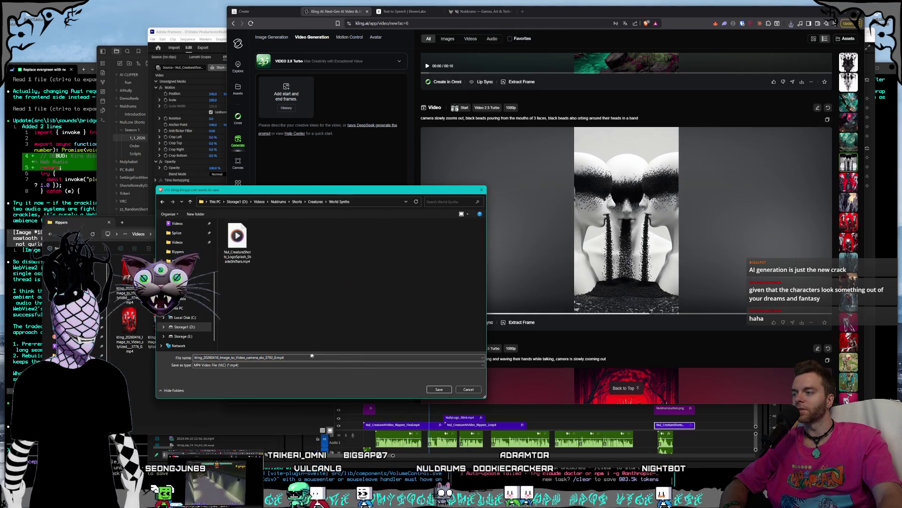
pyautogui.click(439, 389)
pyautogui.scroll(5, 622, 329)
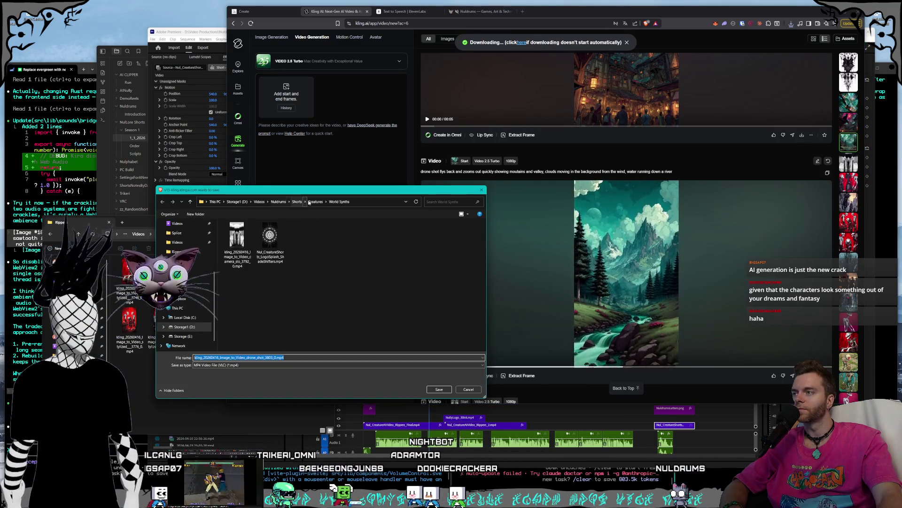
# Save the mountain clip into the Land Intro folder
pyautogui.hotkey('alt', 'Up')
pyautogui.hotkey('alt', 'Up')
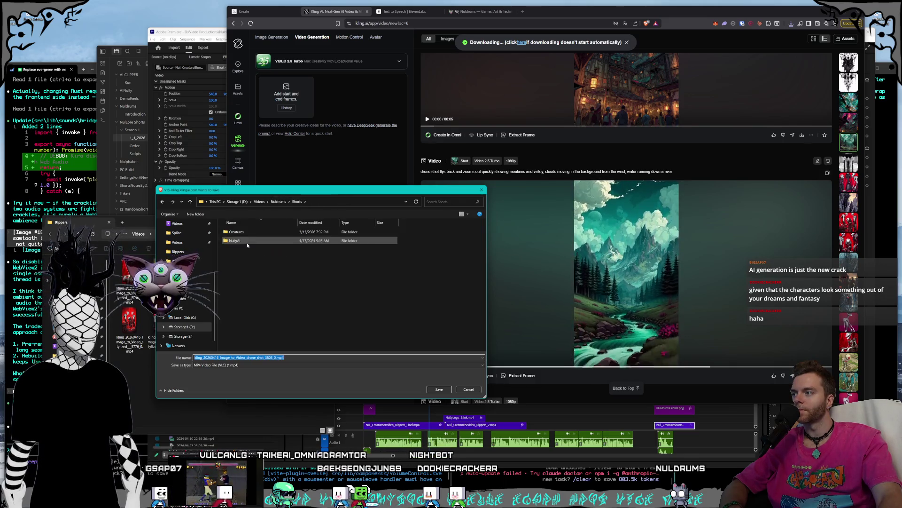
pyautogui.doubleClick(251, 233)
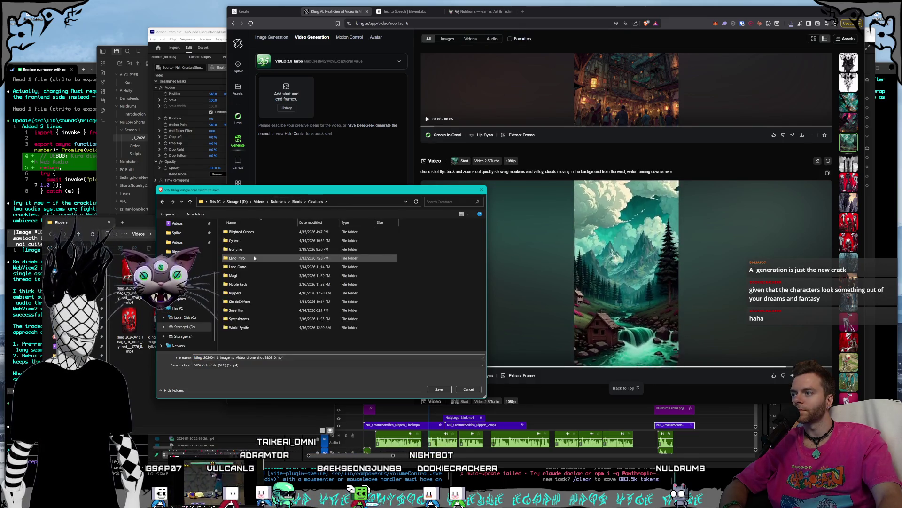
pyautogui.click(449, 390)
pyautogui.scroll(4, 705, 282)
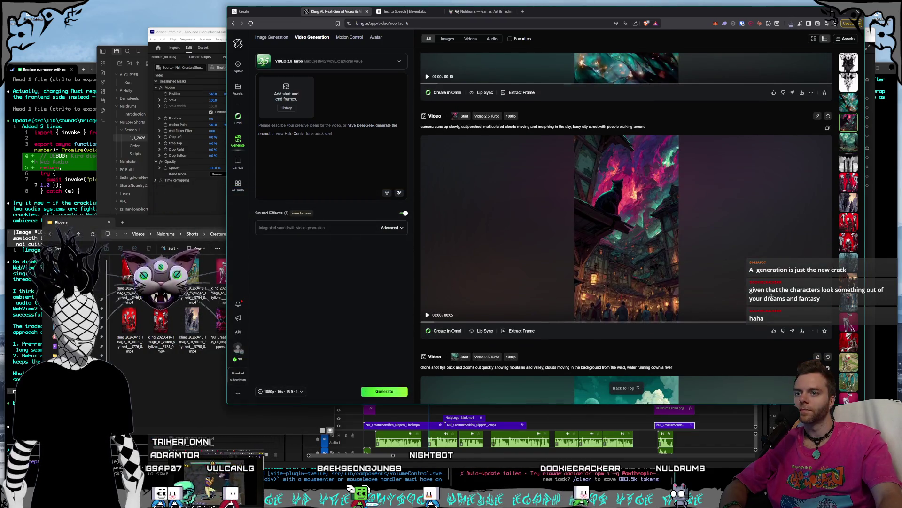
# Save the cat clip, then browse to a Creatures subfolder for the teal clip
pyautogui.moveTo(802, 333)
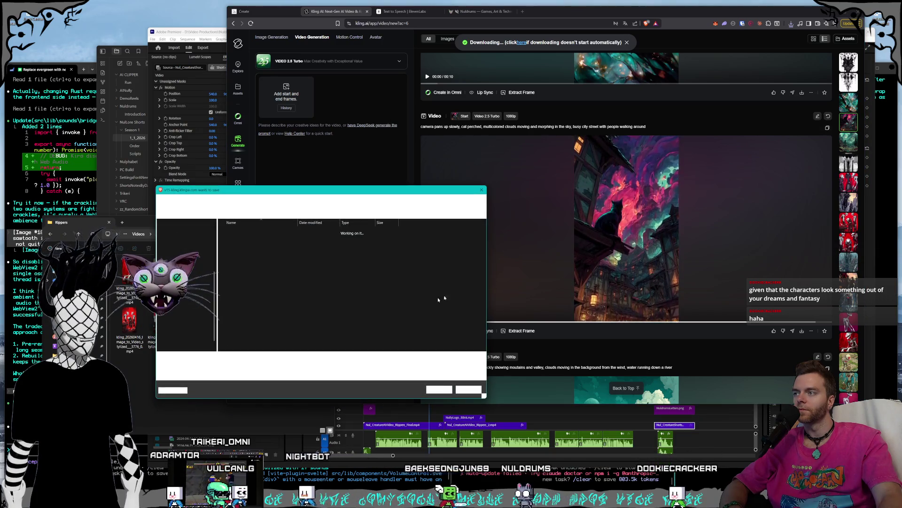
pyautogui.press('Return')
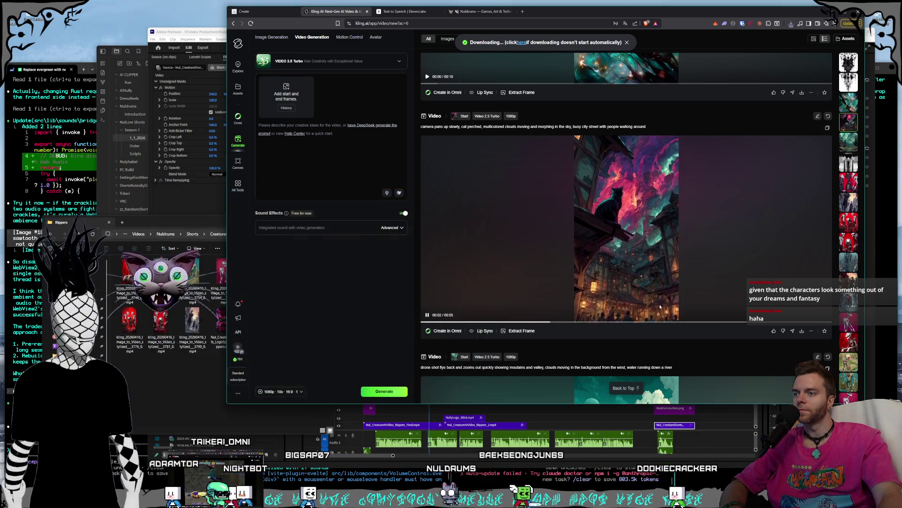
pyautogui.scroll(2, 652, 309)
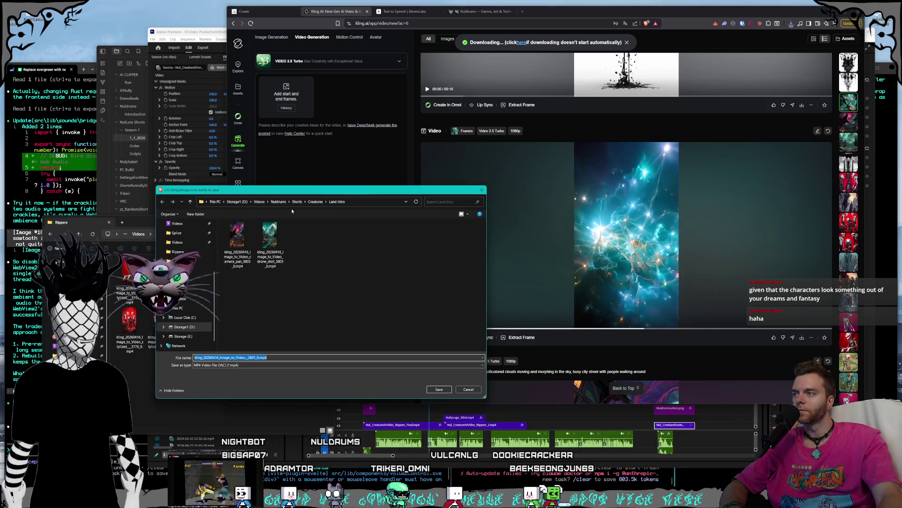
pyautogui.click(312, 202)
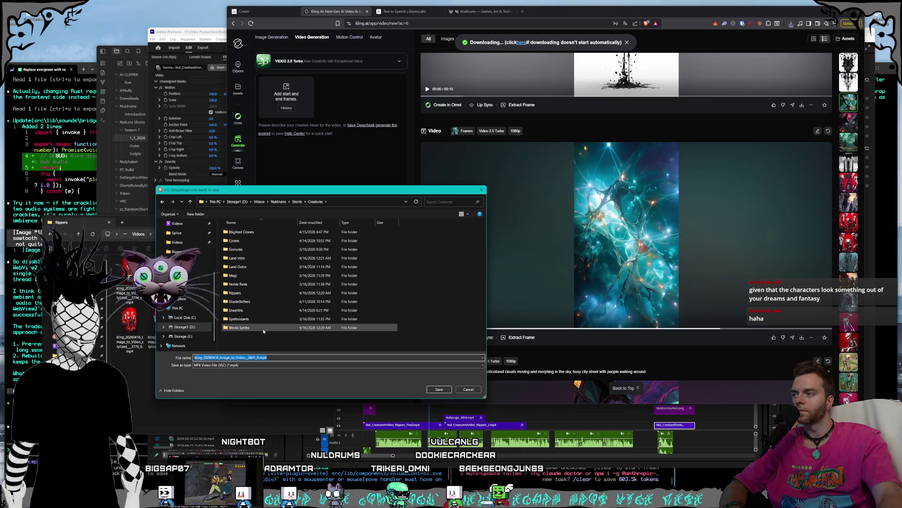
pyautogui.doubleClick(235, 293)
# Save the teal clip into the chosen Creatures subfolder
pyautogui.click(439, 389)
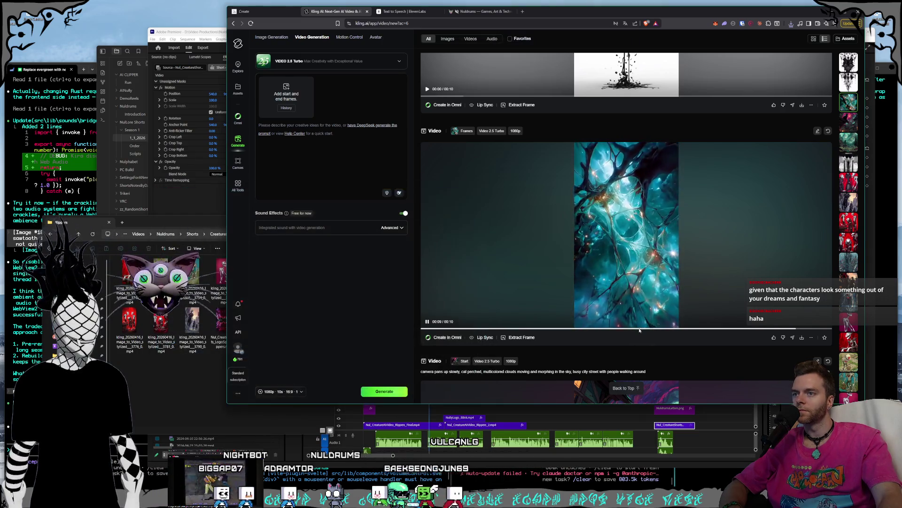
pyautogui.scroll(3, 664, 318)
pyautogui.scroll(2, 664, 319)
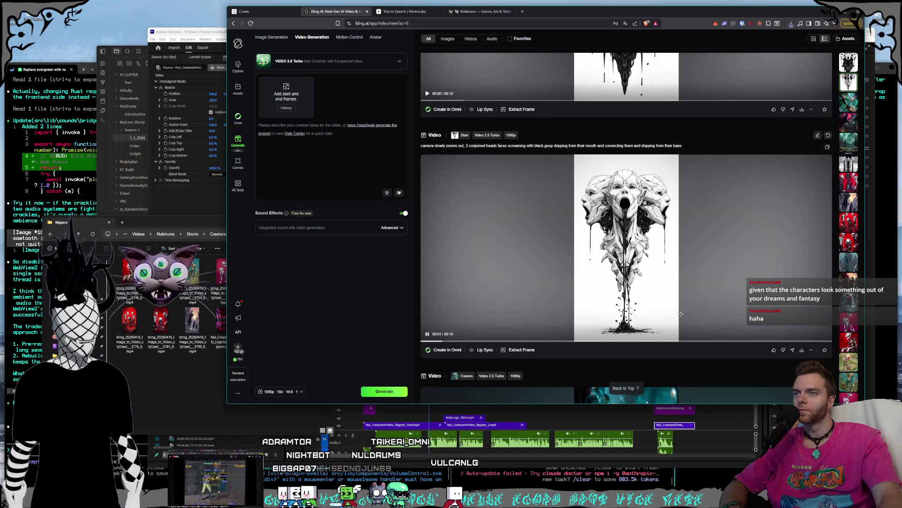
# Download the three-headed skull clip into World Synths
pyautogui.click(776, 333)
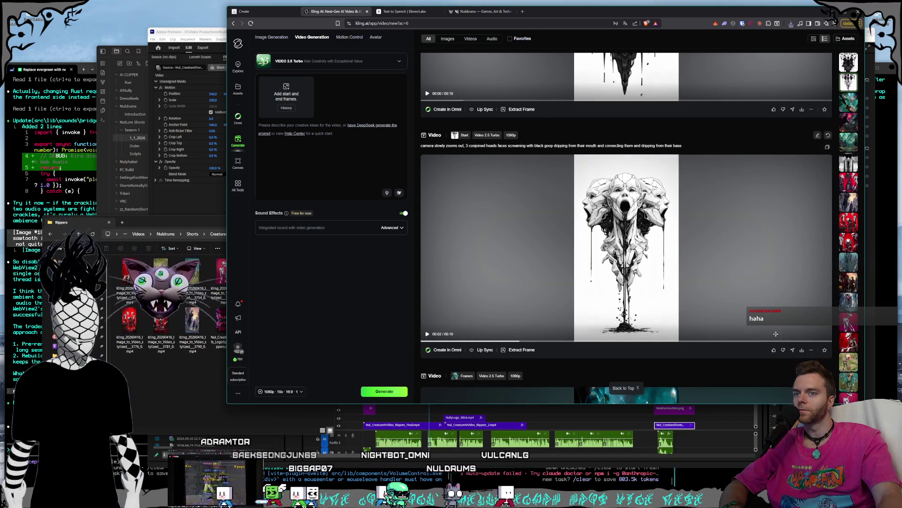
pyautogui.click(801, 349)
pyautogui.click(644, 314)
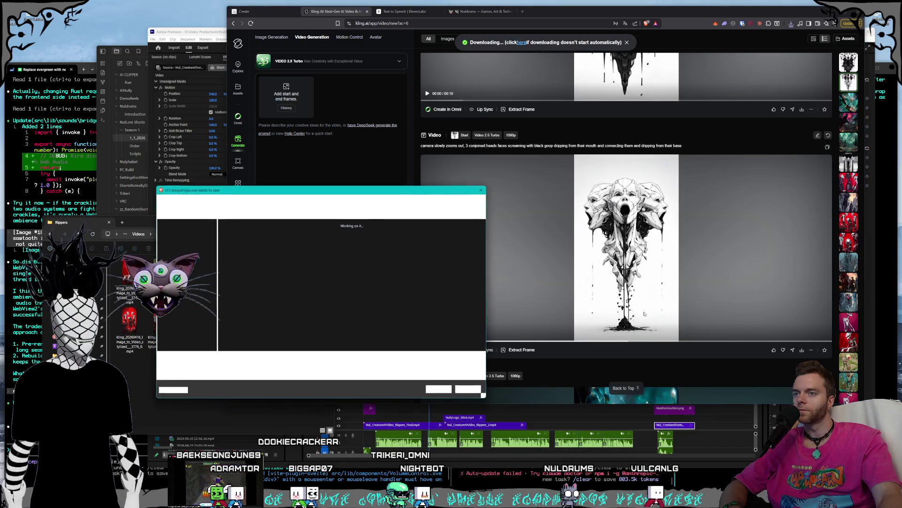
pyautogui.click(438, 389)
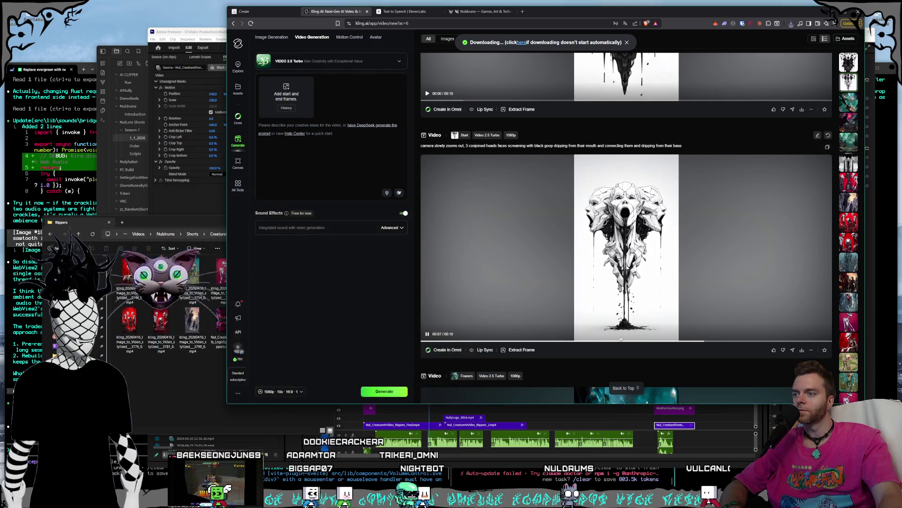
pyautogui.scroll(5, 625, 282)
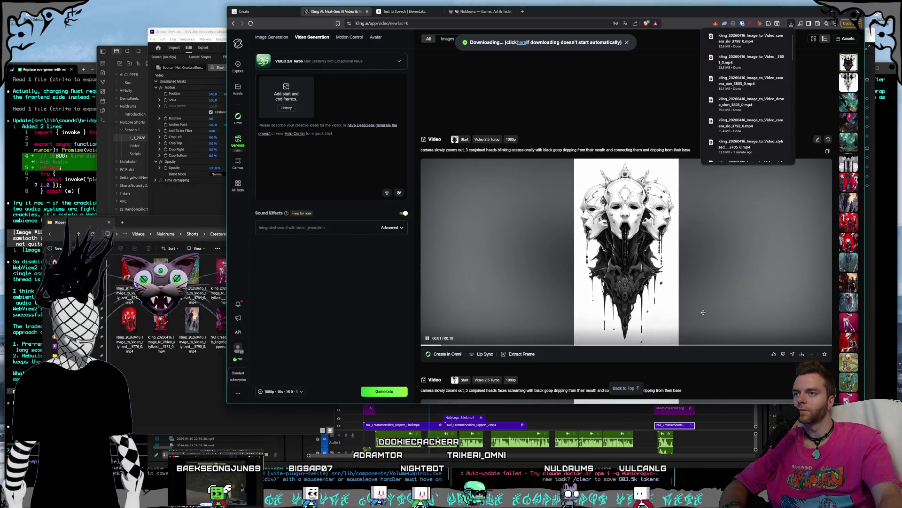
# Download the masked three-headed clip into World Synths
pyautogui.rightClick(736, 301)
pyautogui.click(658, 310)
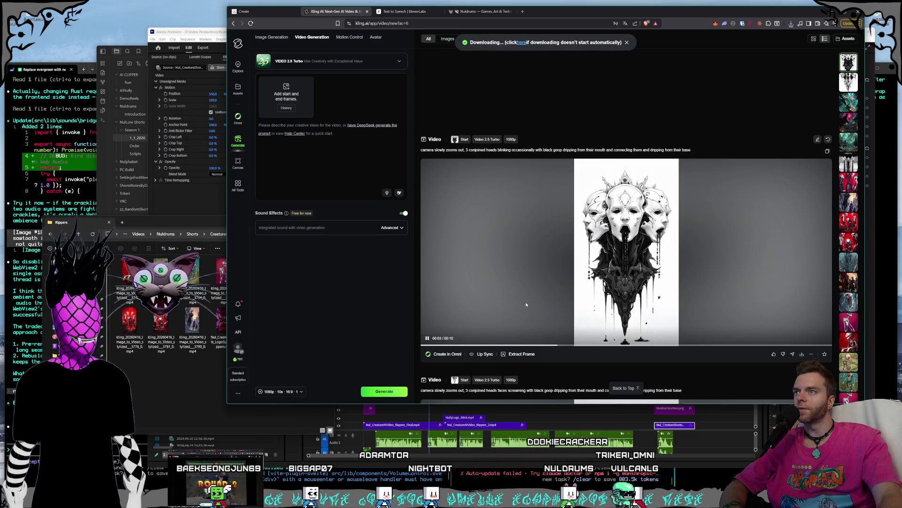
pyautogui.click(438, 389)
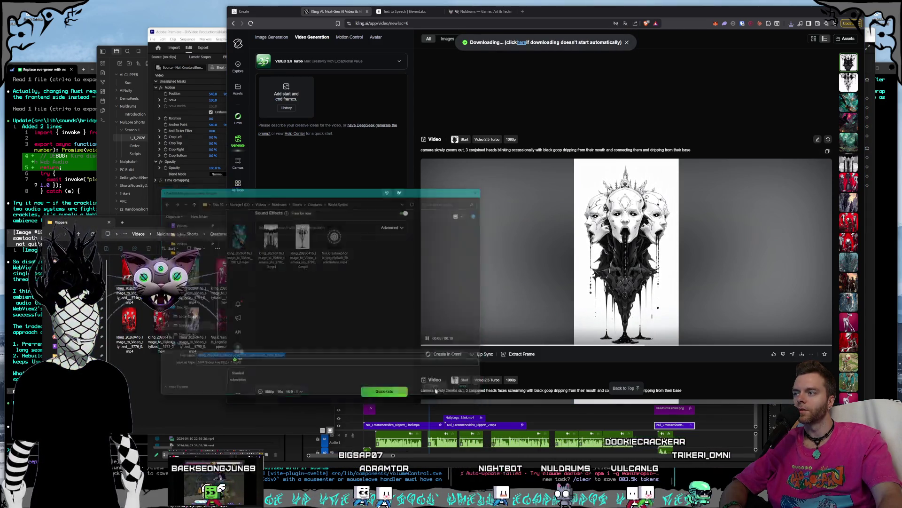
pyautogui.scroll(10, 635, 282)
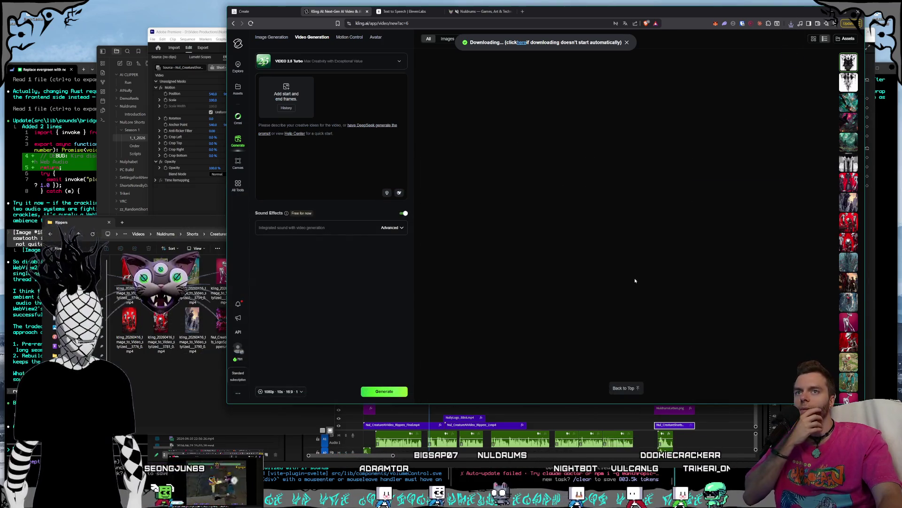
# Play the pale skeleton-creature and swamp-creature clips, then return to the Midjourney tab
pyautogui.scroll(-10, 635, 281)
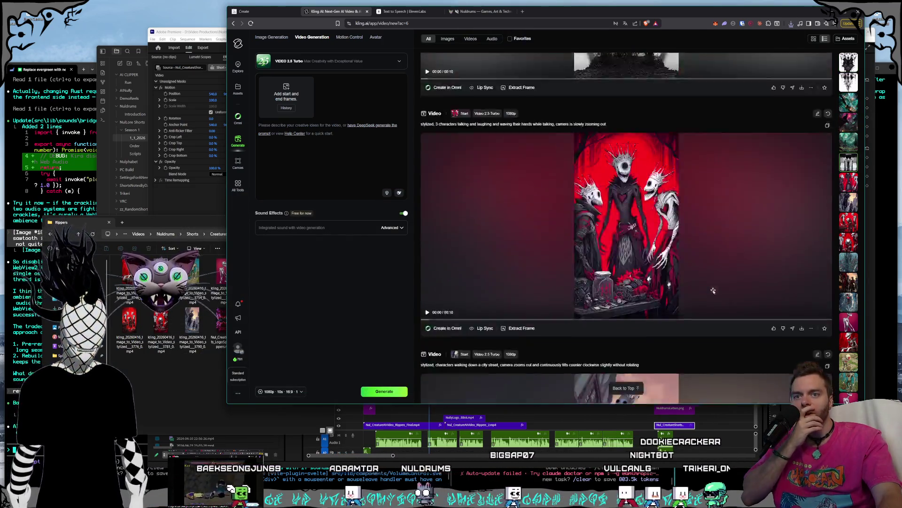
pyautogui.scroll(-10, 713, 291)
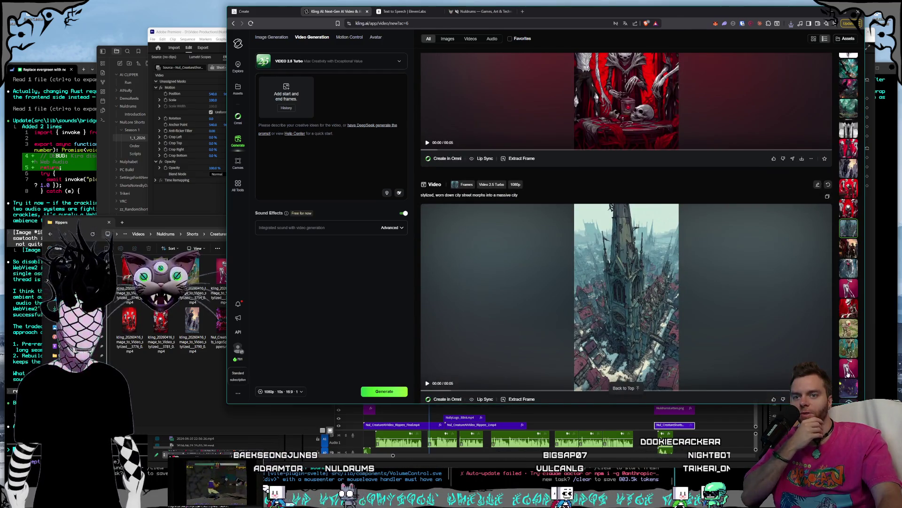
pyautogui.click(848, 373)
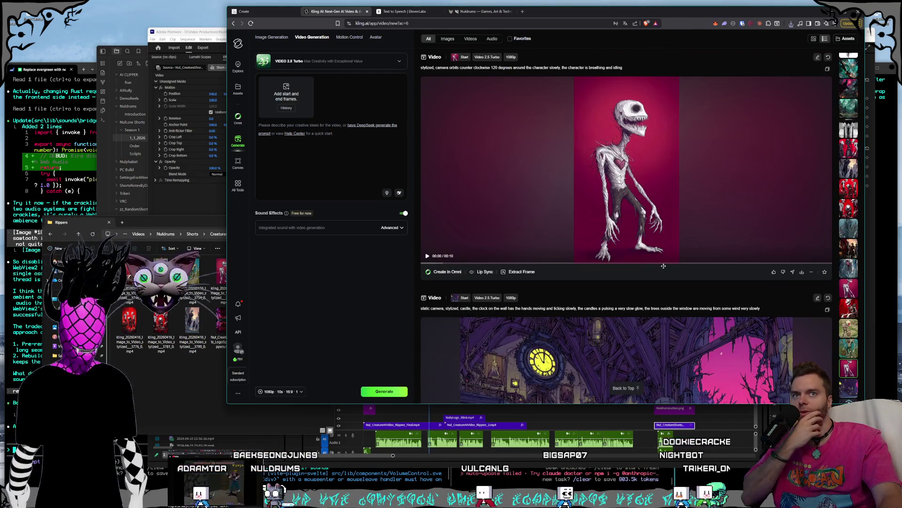
pyautogui.click(583, 240)
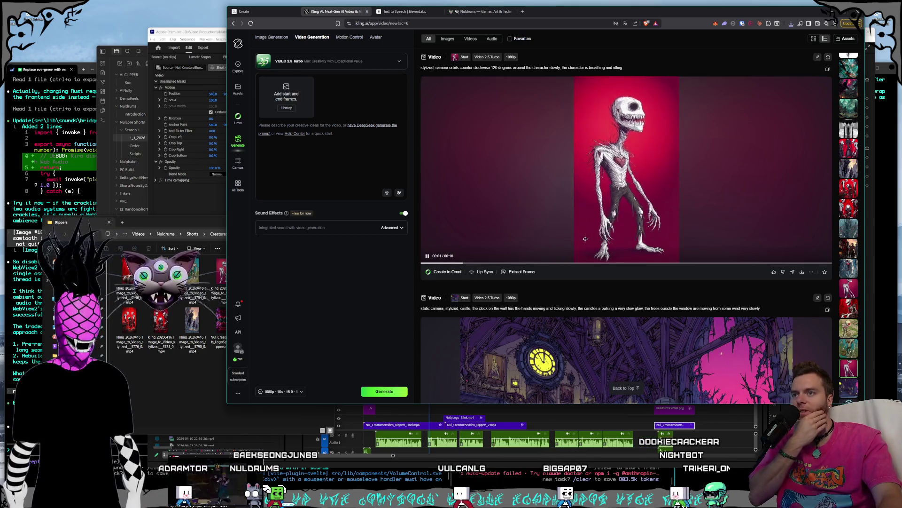
pyautogui.scroll(2, 586, 238)
pyautogui.scroll(3, 619, 208)
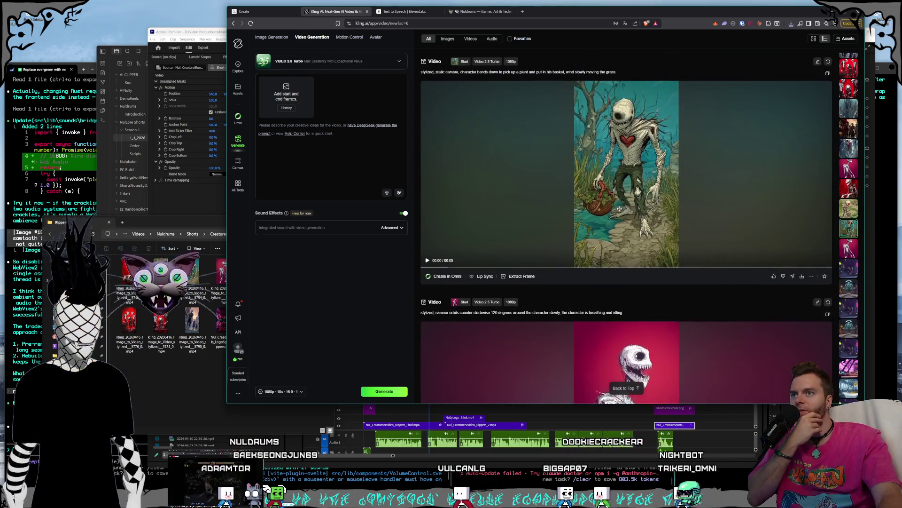
pyautogui.click(620, 208)
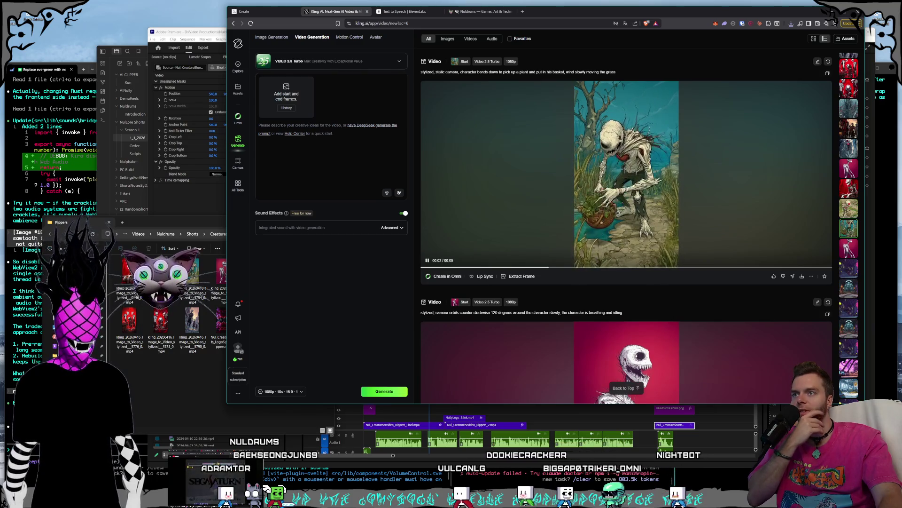
pyautogui.scroll(2, 618, 213)
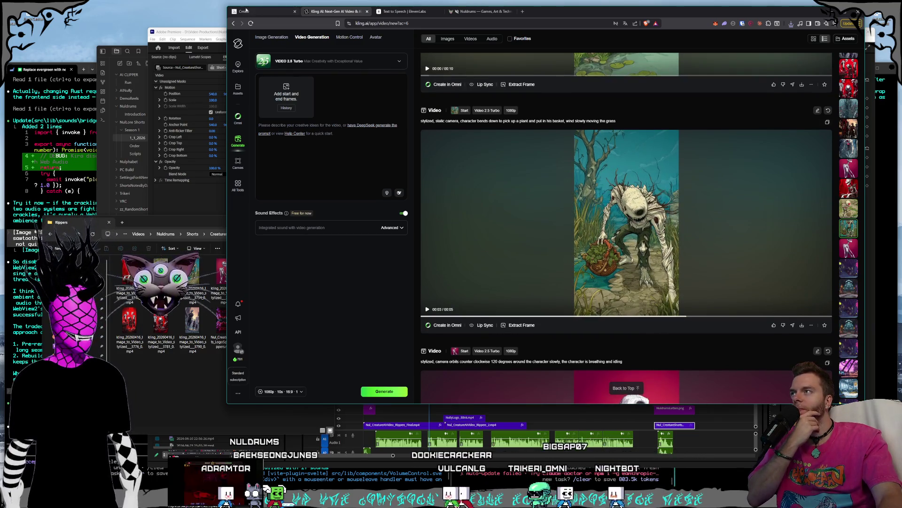
pyautogui.click(246, 10)
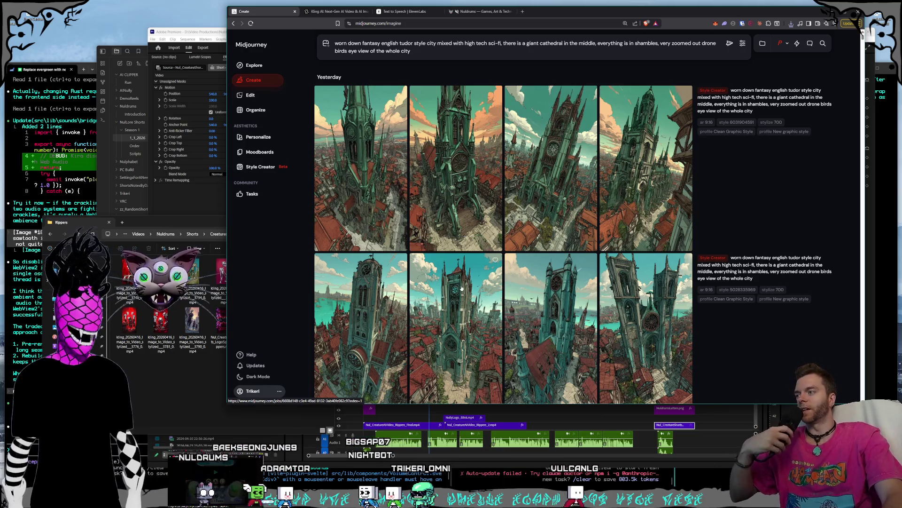
# Scroll through earlier Create results, check Style Creator, then open the Personalize profiles page
pyautogui.scroll(-10, 581, 228)
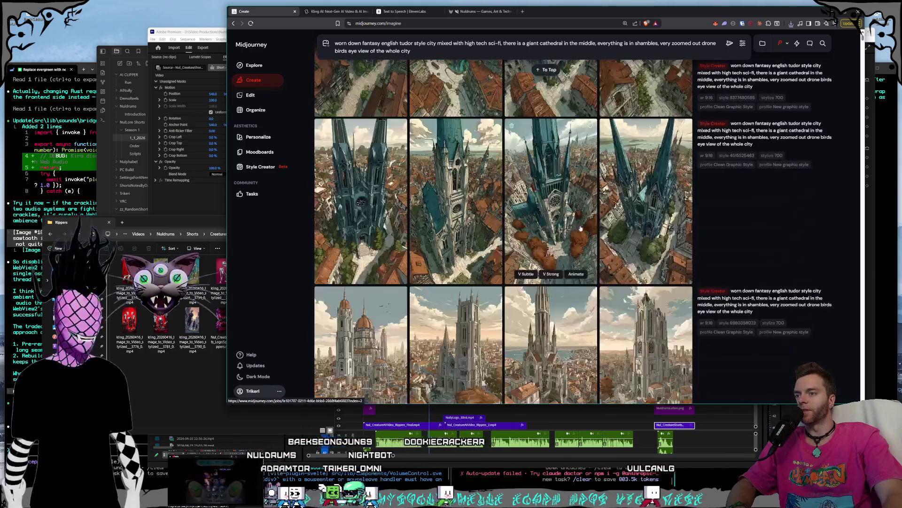
pyautogui.scroll(-15, 581, 228)
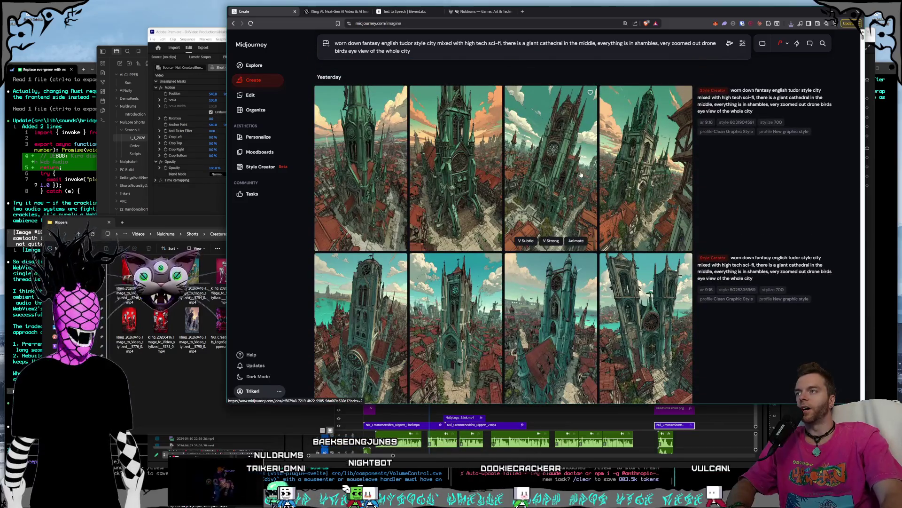
pyautogui.scroll(-15, 591, 174)
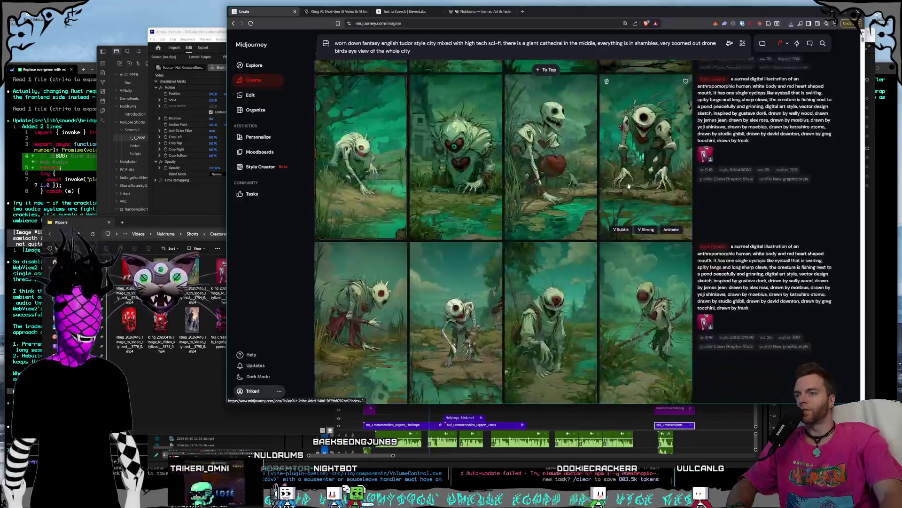
pyautogui.scroll(-1, 612, 176)
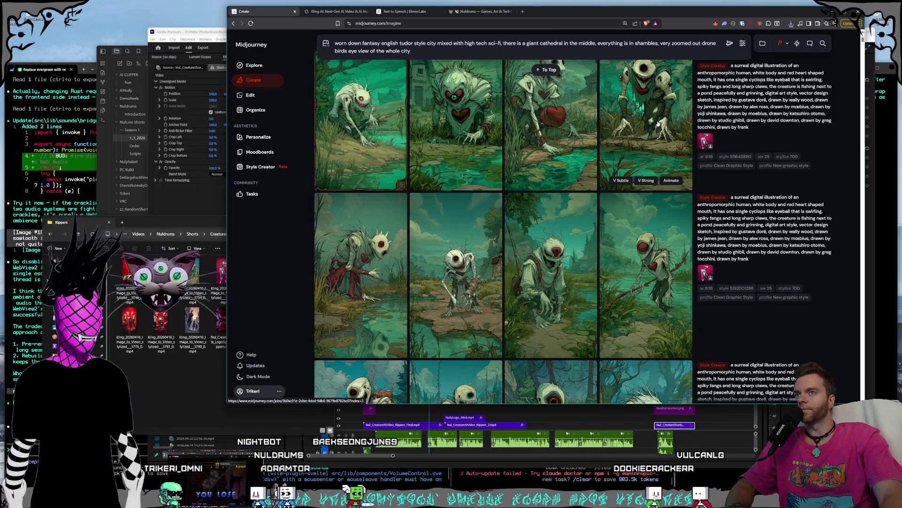
pyautogui.scroll(-20, 658, 123)
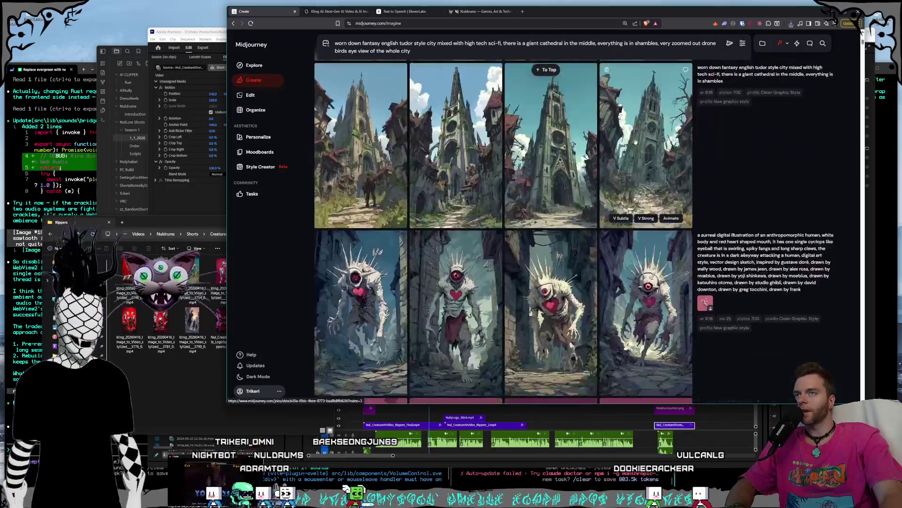
pyautogui.click(253, 170)
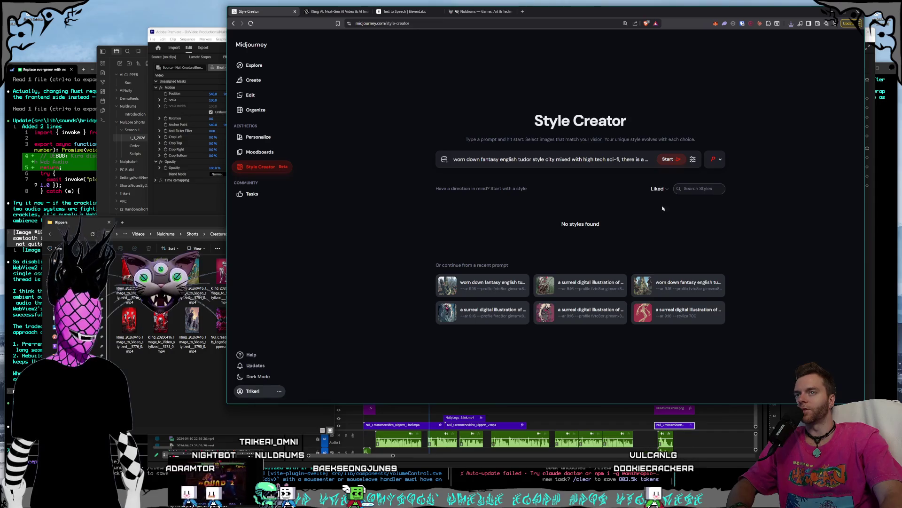
pyautogui.click(253, 81)
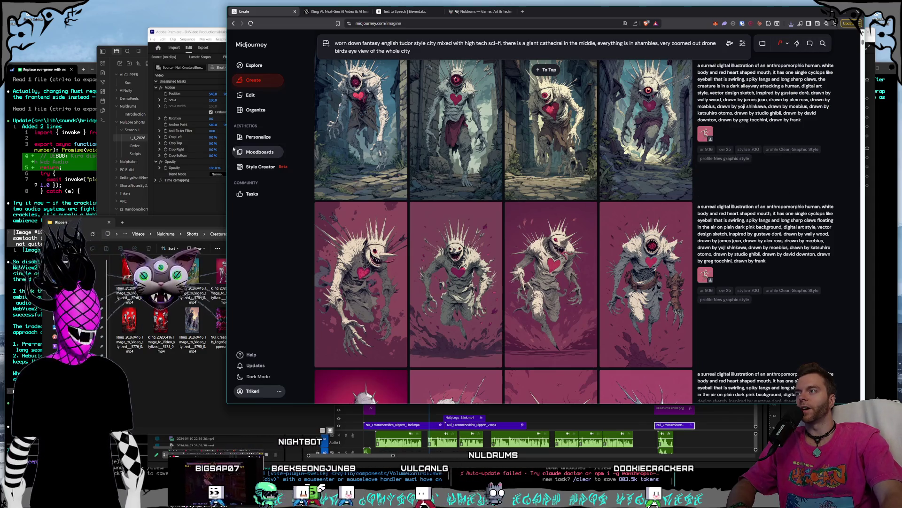
pyautogui.click(260, 139)
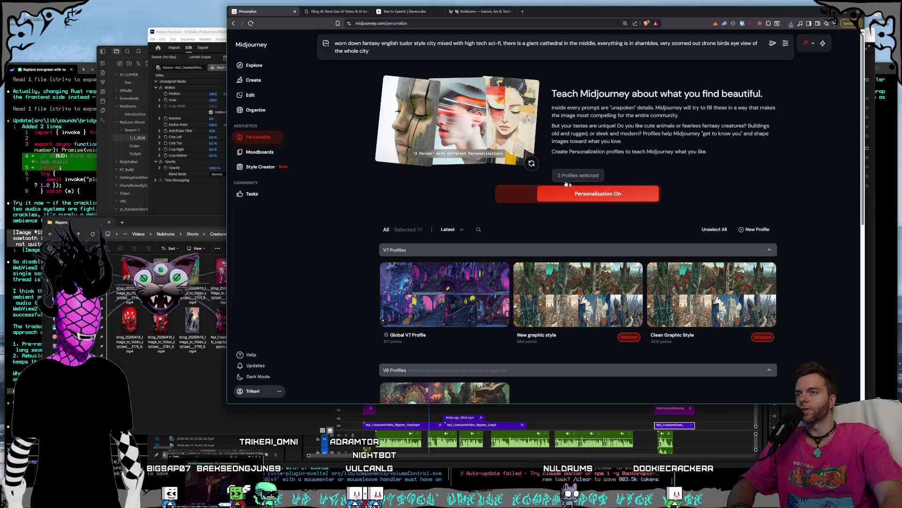
pyautogui.scroll(-1, 512, 214)
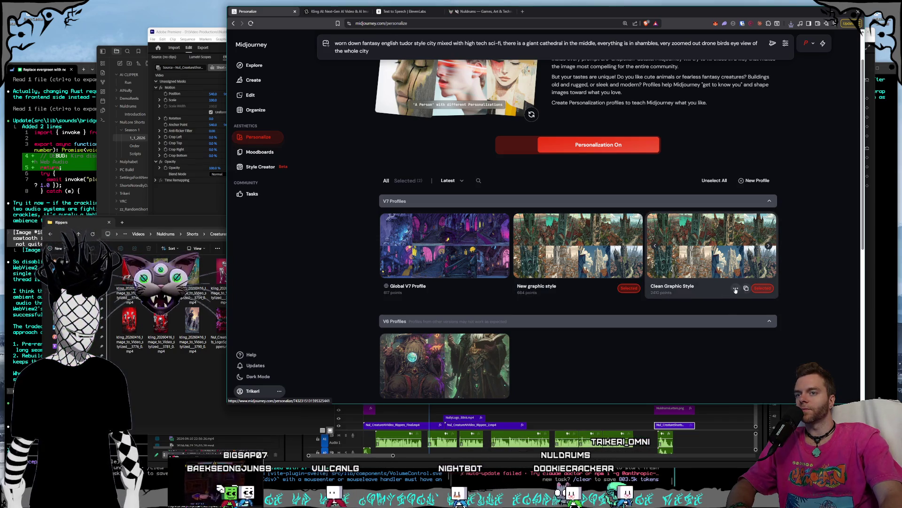
# Rename the Clean Graphic Style profile to 'Scratchy Graphic Style'
pyautogui.click(736, 288)
pyautogui.click(690, 251)
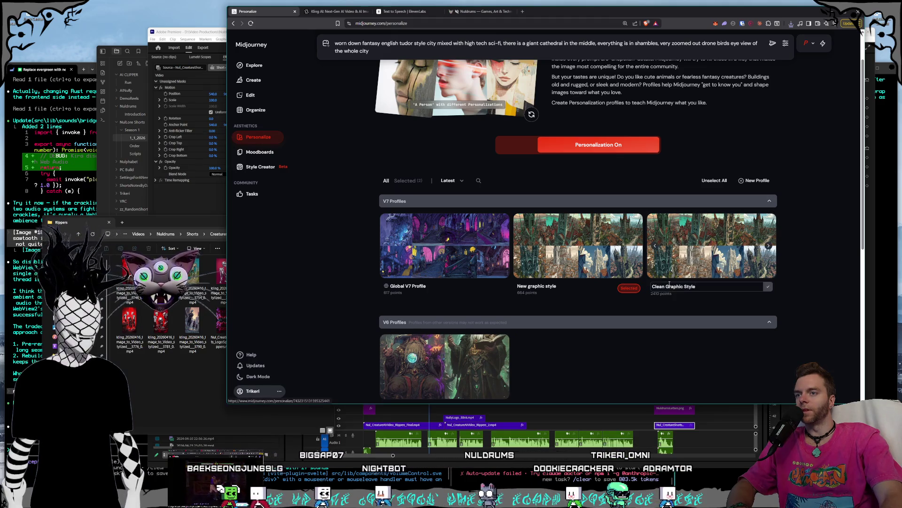
pyautogui.write('Sc')
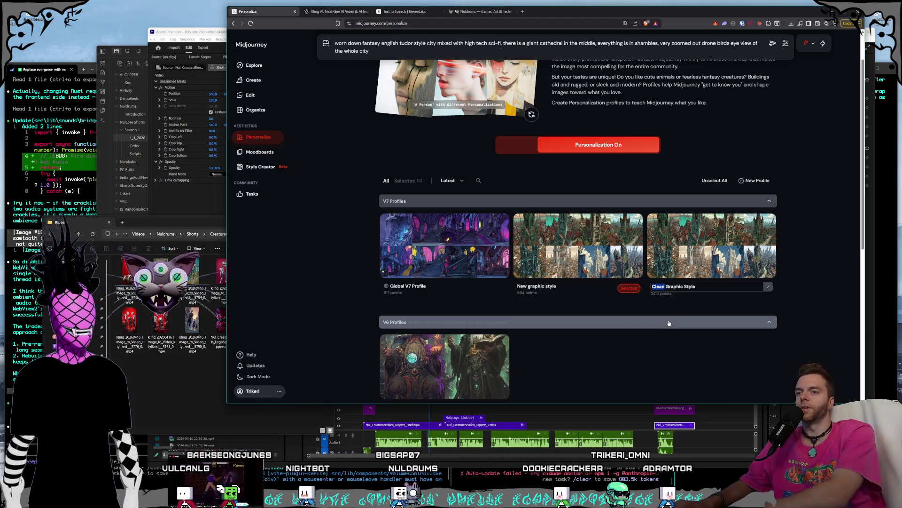
pyautogui.write('ratchy')
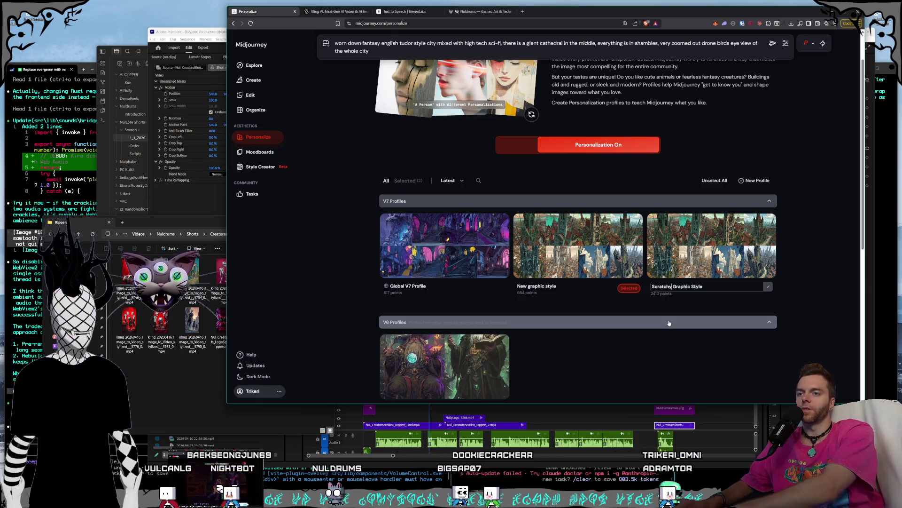
pyautogui.press('Return')
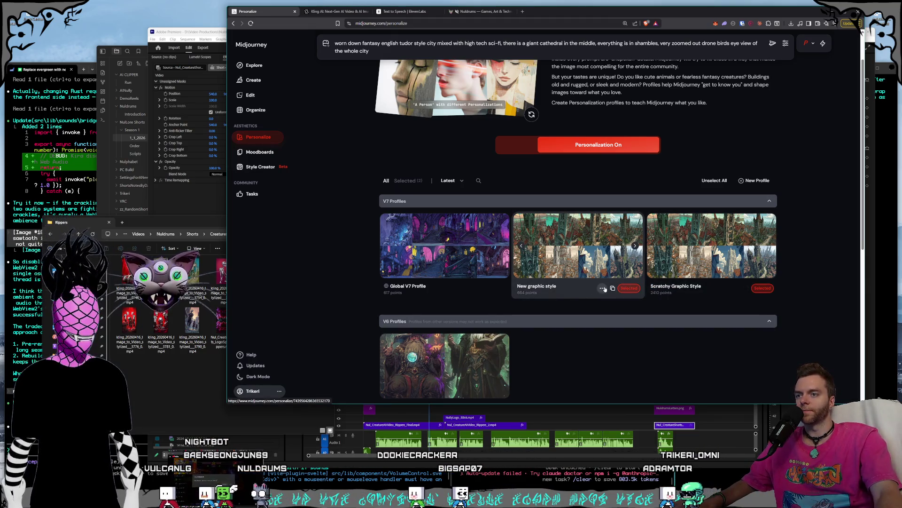
# Rename the New graphic style profile to 'Clean graphic style'
pyautogui.click(602, 288)
pyautogui.click(557, 252)
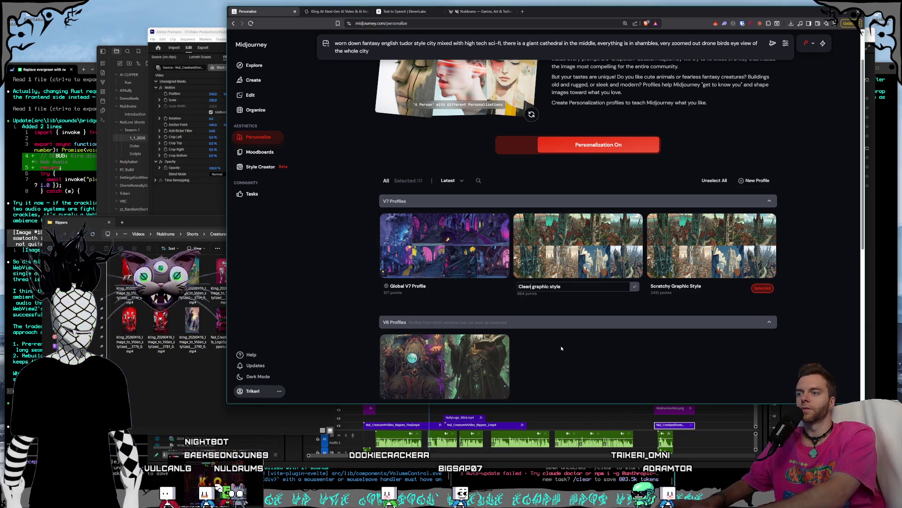
pyautogui.press('Return')
pyautogui.click(586, 257)
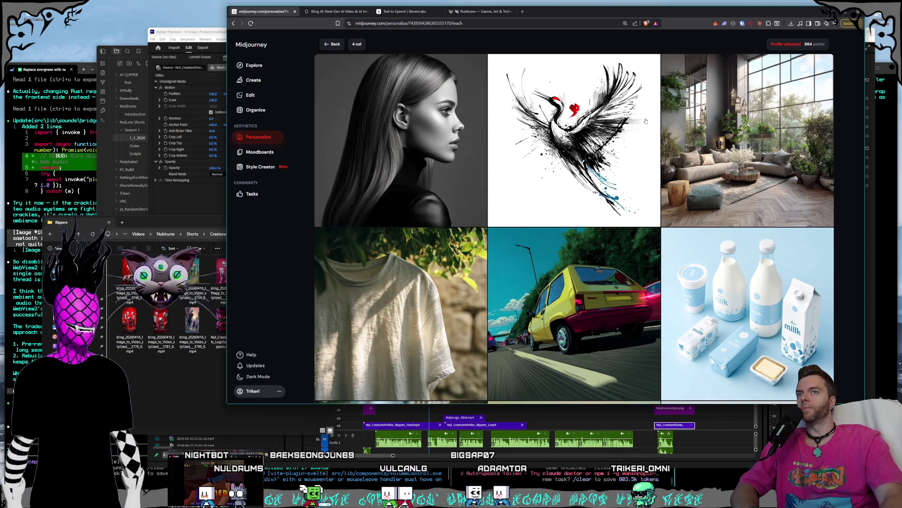
pyautogui.scroll(-2, 635, 127)
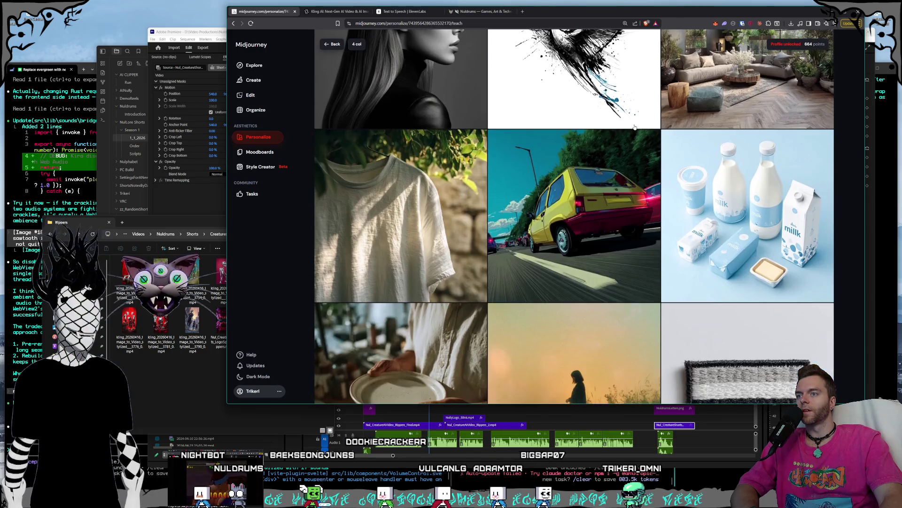
pyautogui.scroll(2, 639, 126)
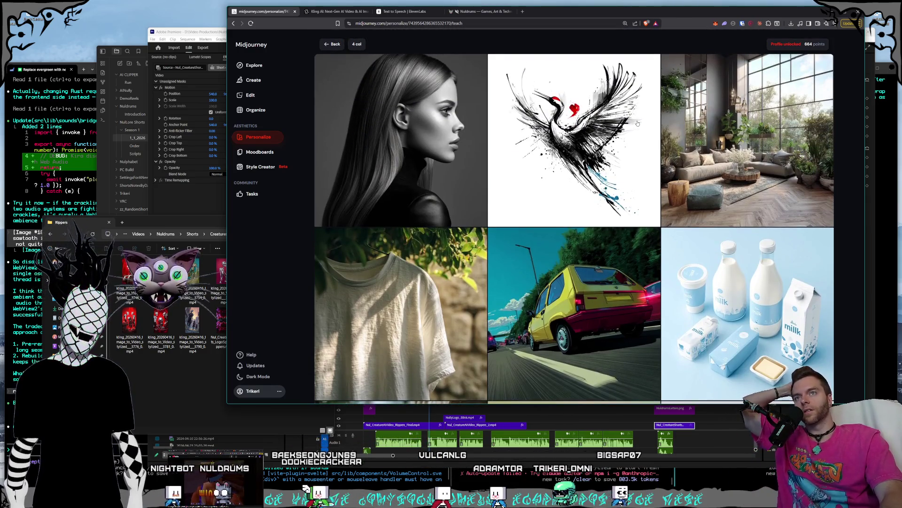
pyautogui.scroll(-12, 637, 122)
pyautogui.scroll(-5, 635, 121)
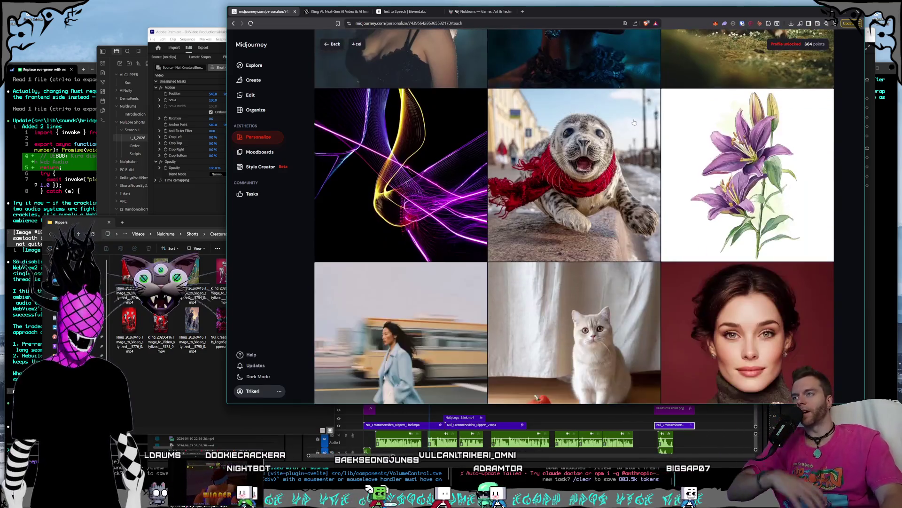
pyautogui.scroll(-5, 640, 124)
pyautogui.scroll(-5, 640, 124)
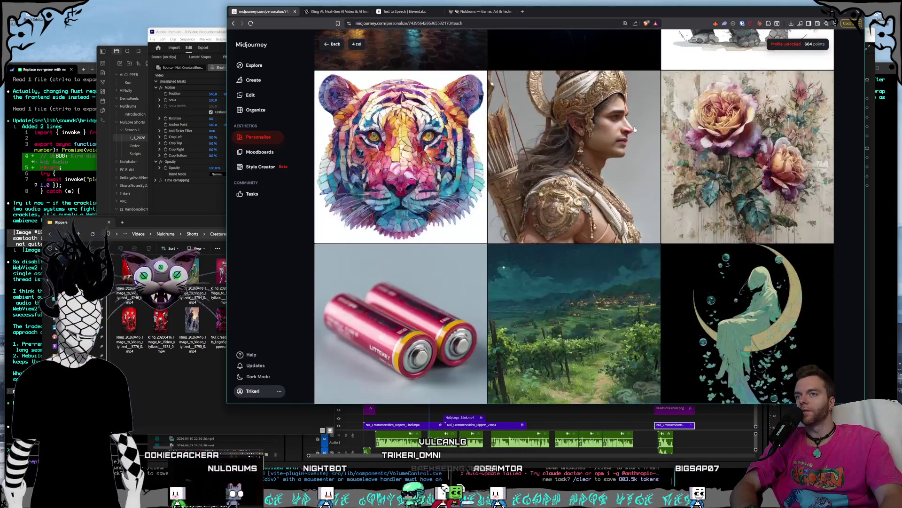
pyautogui.scroll(-6, 629, 132)
pyautogui.scroll(-5, 624, 134)
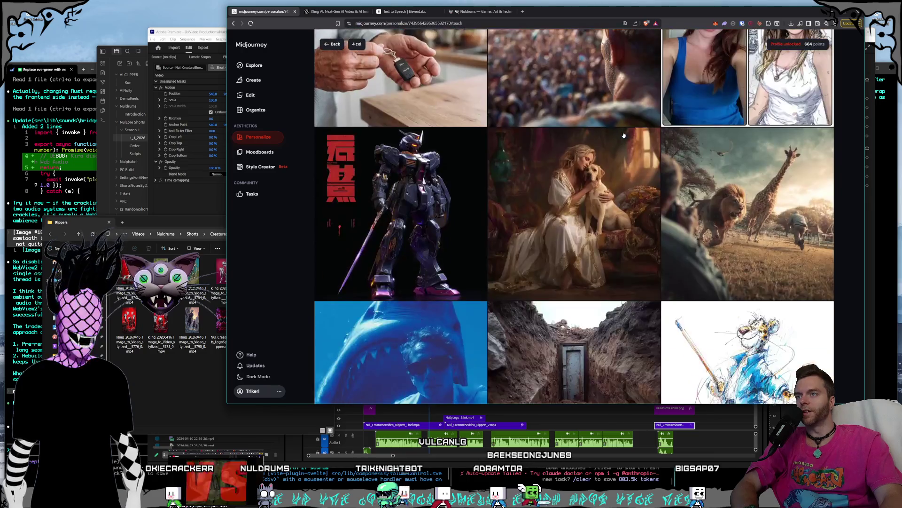
pyautogui.scroll(-5, 624, 135)
pyautogui.scroll(-5, 624, 135)
pyautogui.scroll(2, 624, 135)
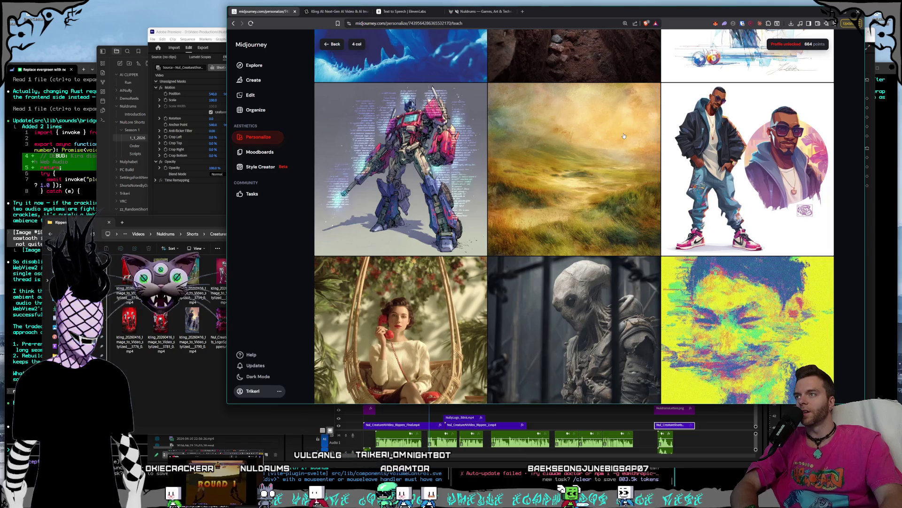
pyautogui.scroll(-5, 623, 136)
pyautogui.scroll(-4, 624, 136)
pyautogui.scroll(-2, 624, 136)
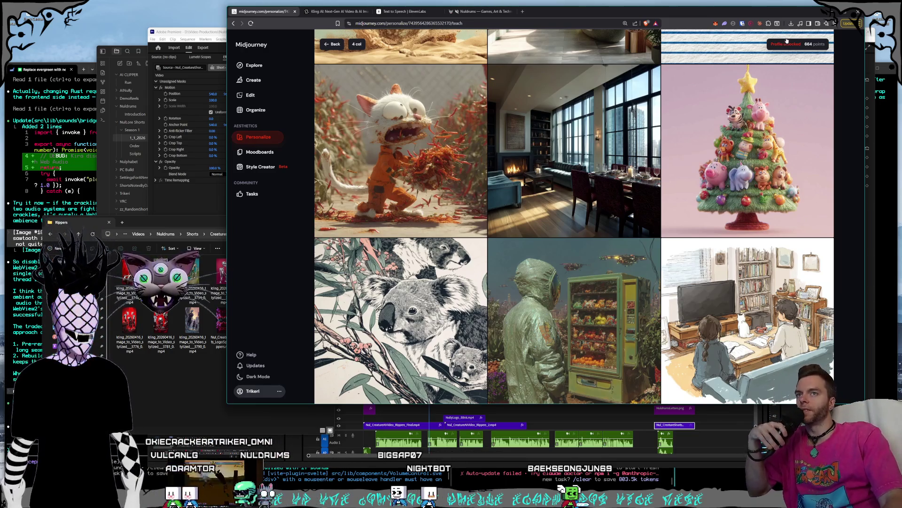
pyautogui.scroll(-12, 657, 112)
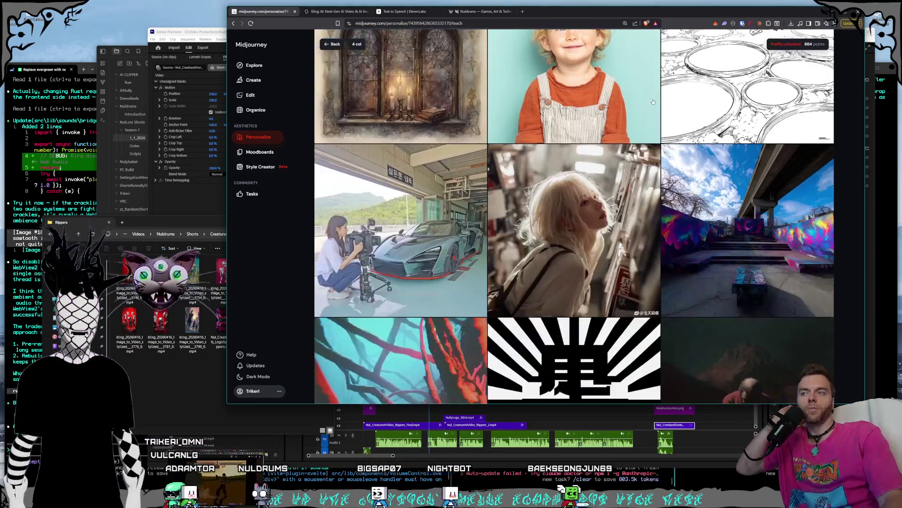
pyautogui.scroll(-14, 640, 93)
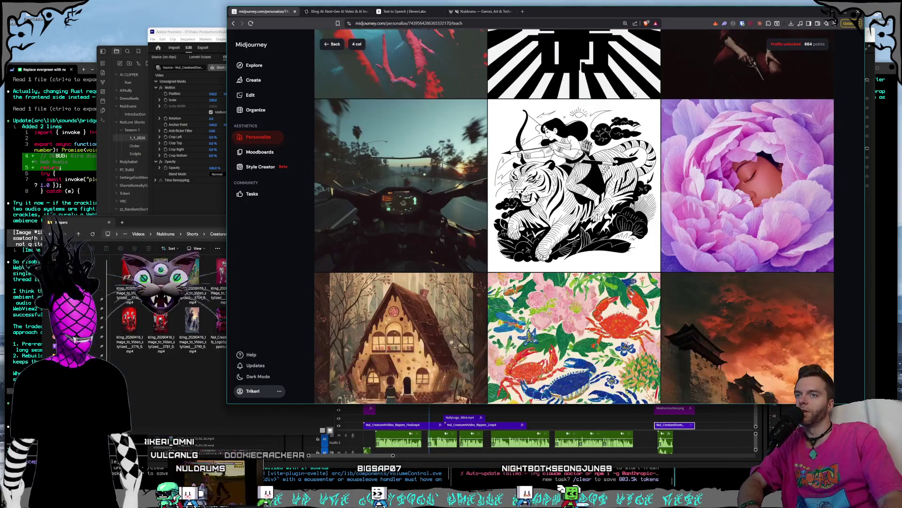
pyautogui.scroll(-3, 633, 96)
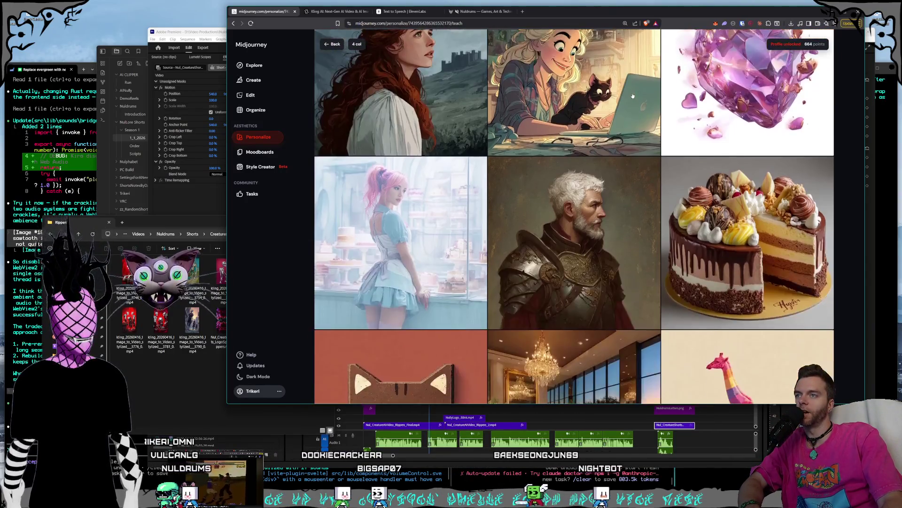
pyautogui.scroll(2, 632, 96)
pyautogui.scroll(-11, 633, 95)
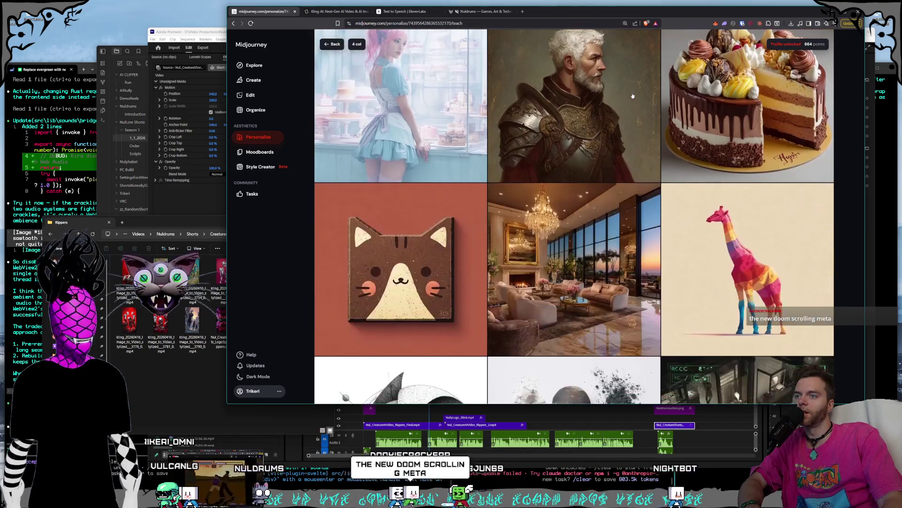
pyautogui.scroll(-4, 633, 95)
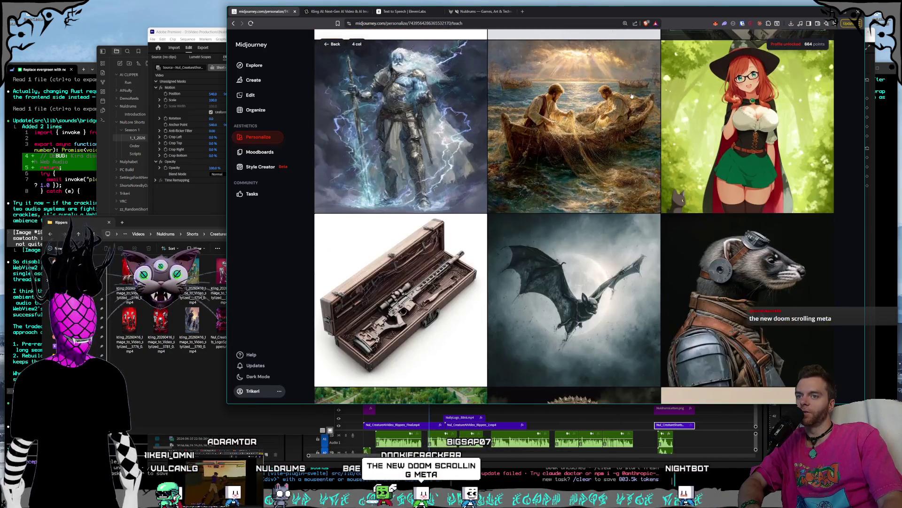
pyautogui.scroll(-12, 632, 96)
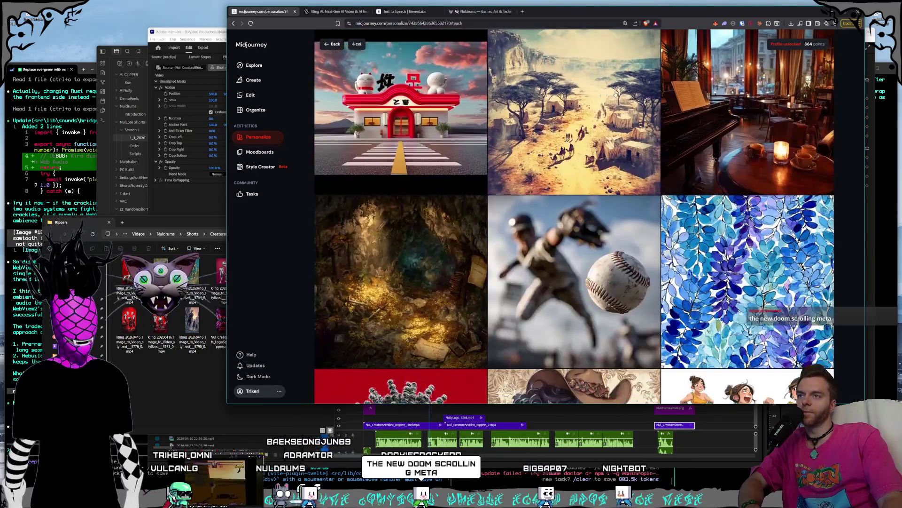
pyautogui.scroll(-6, 616, 94)
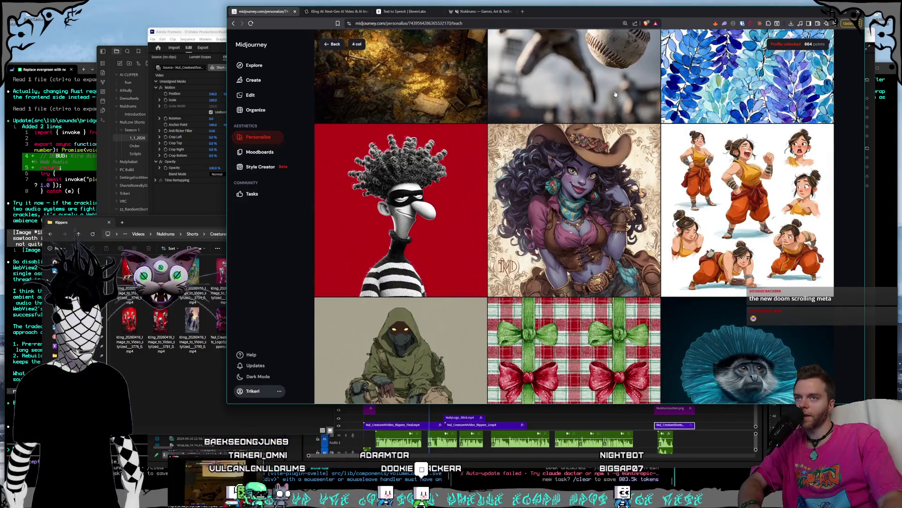
pyautogui.scroll(-15, 616, 94)
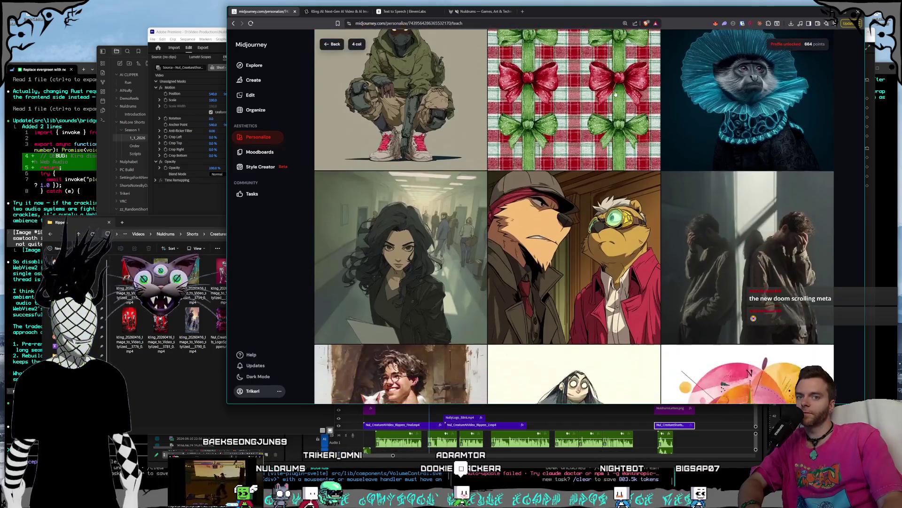
pyautogui.scroll(-5, 614, 94)
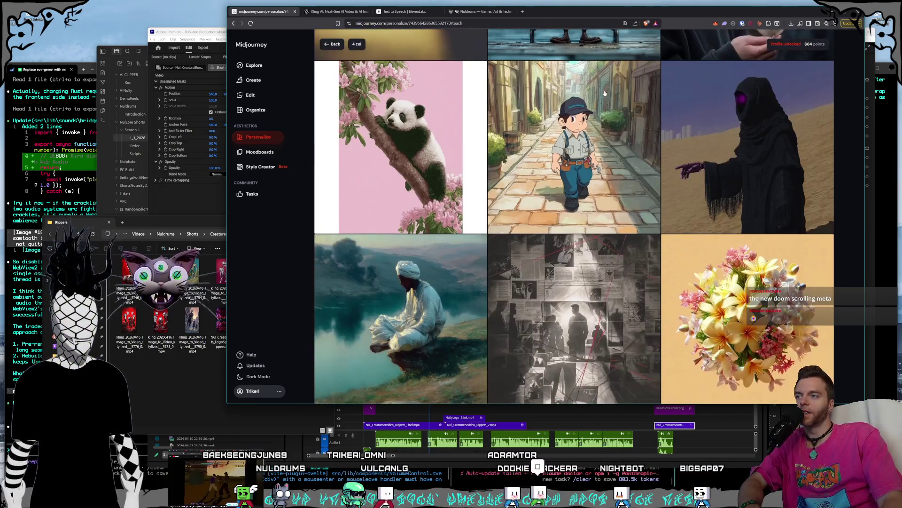
pyautogui.scroll(-10, 605, 93)
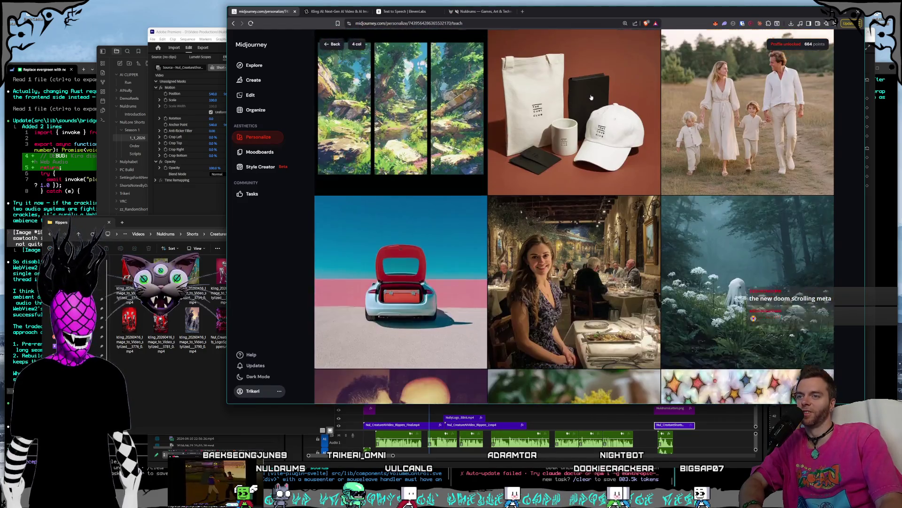
pyautogui.scroll(-12, 591, 96)
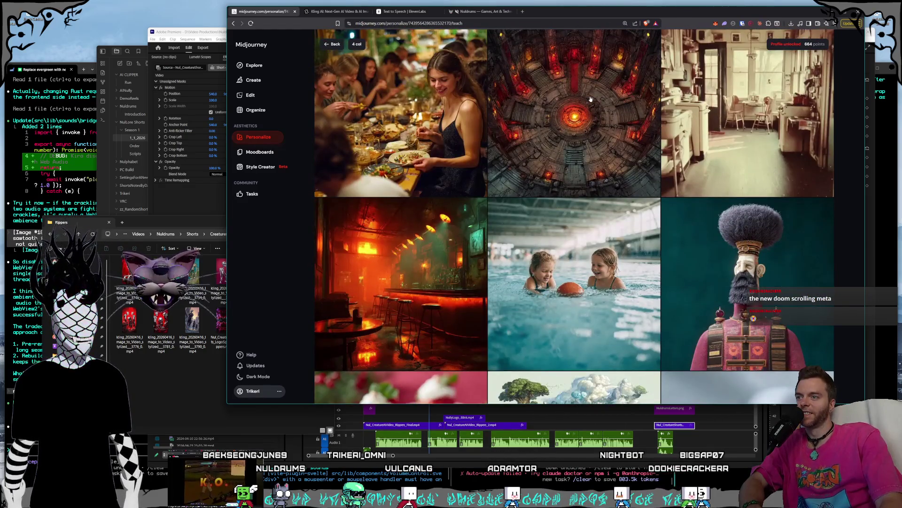
pyautogui.scroll(-12, 590, 98)
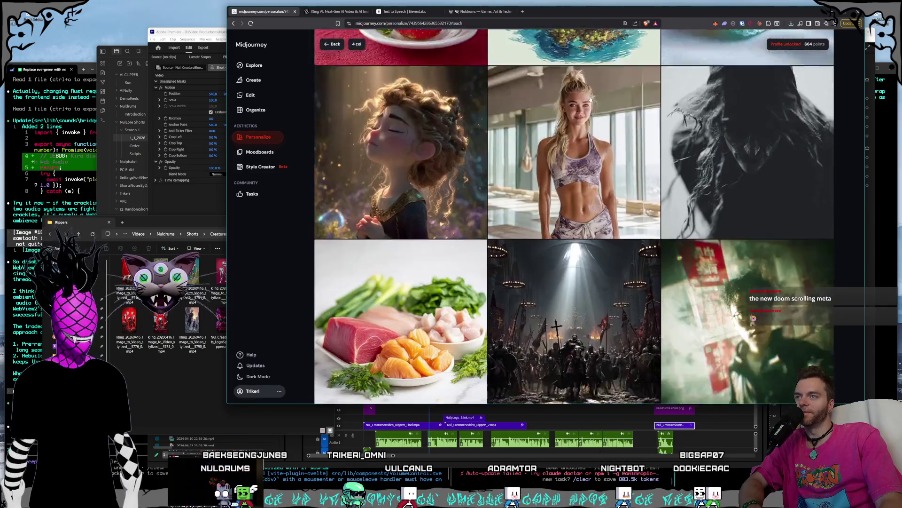
pyautogui.scroll(-4, 591, 98)
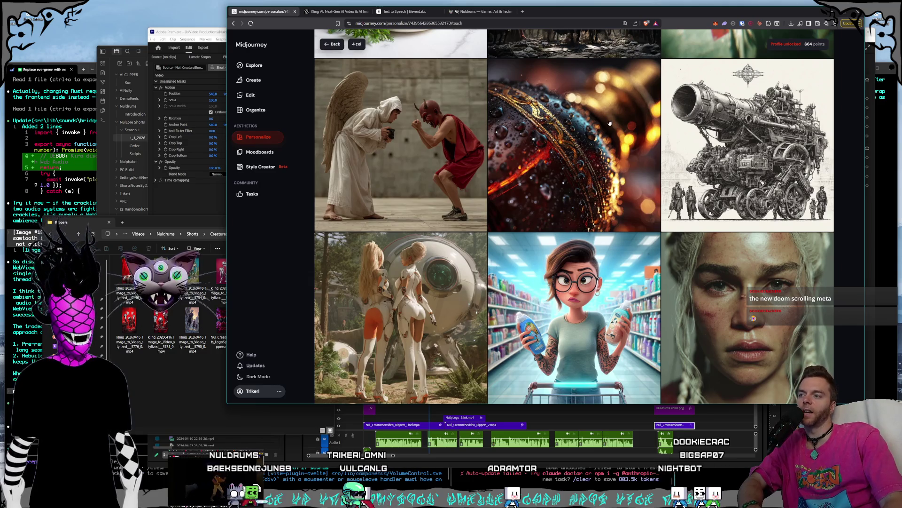
pyautogui.scroll(-9, 610, 123)
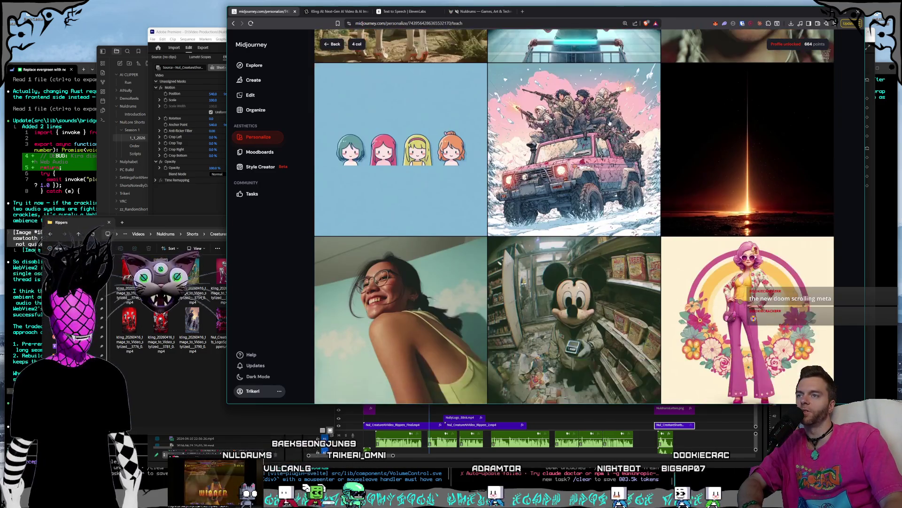
pyautogui.scroll(-7, 609, 124)
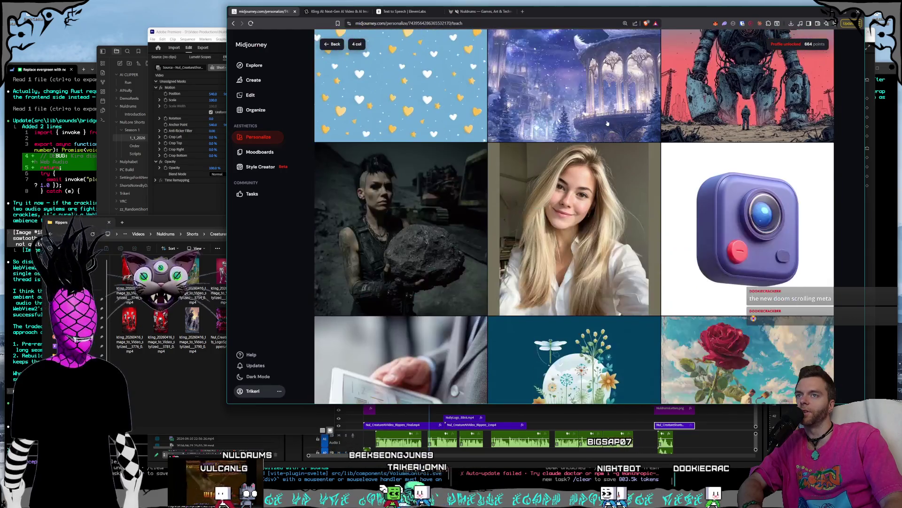
pyautogui.scroll(-4, 607, 123)
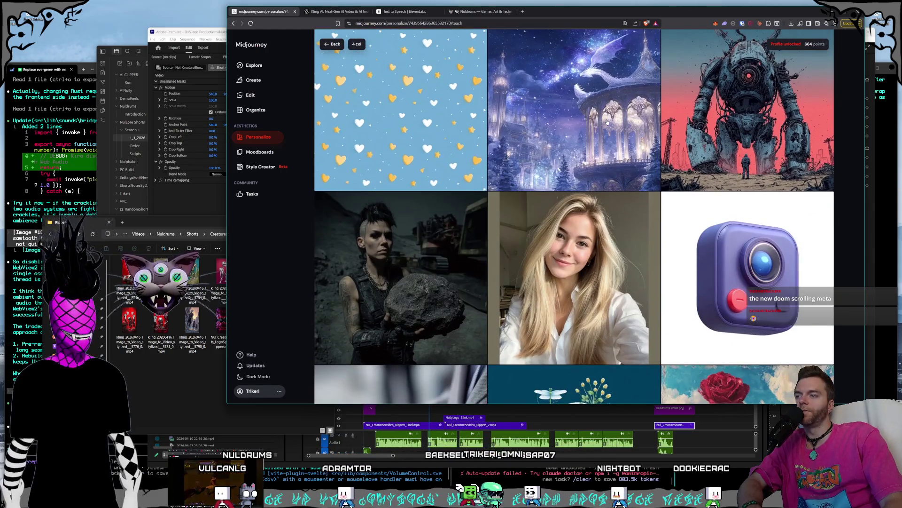
pyautogui.scroll(-6, 608, 123)
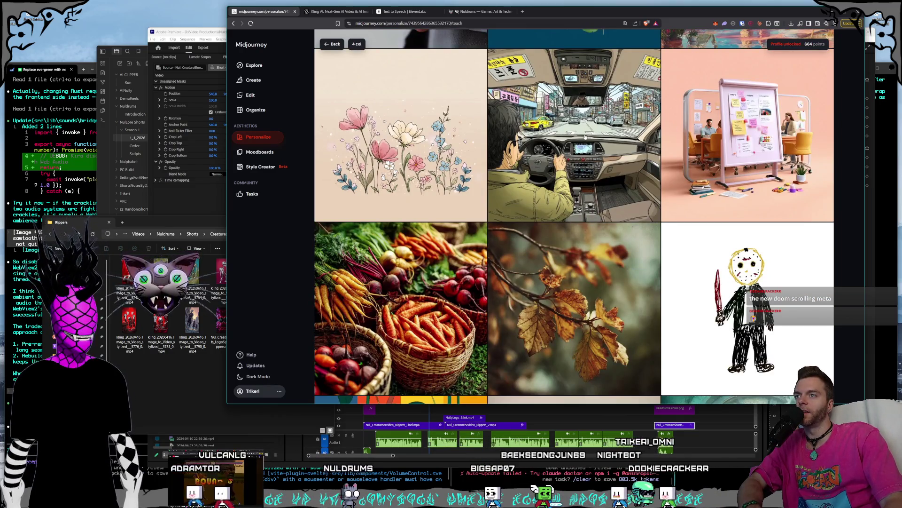
pyautogui.scroll(10, 555, 177)
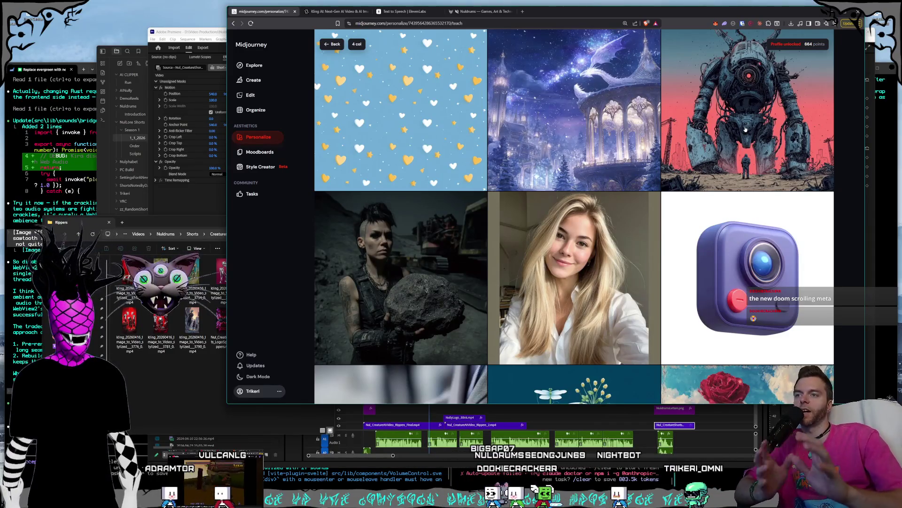
pyautogui.scroll(-20, 632, 151)
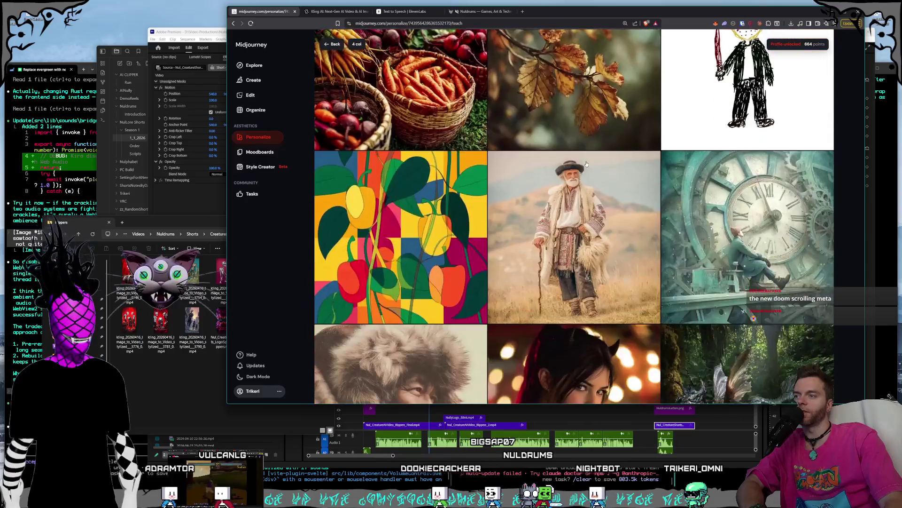
pyautogui.scroll(-5, 587, 161)
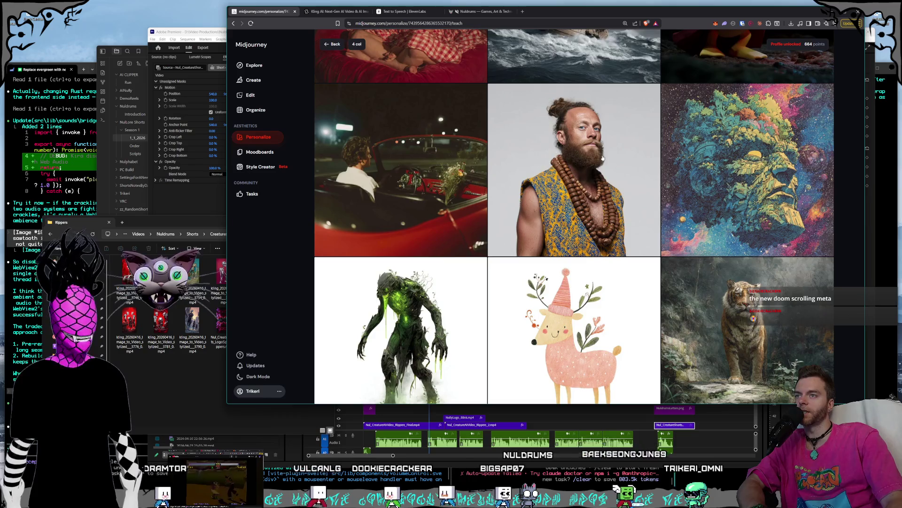
pyautogui.scroll(-10, 658, 174)
pyautogui.scroll(-13, 598, 163)
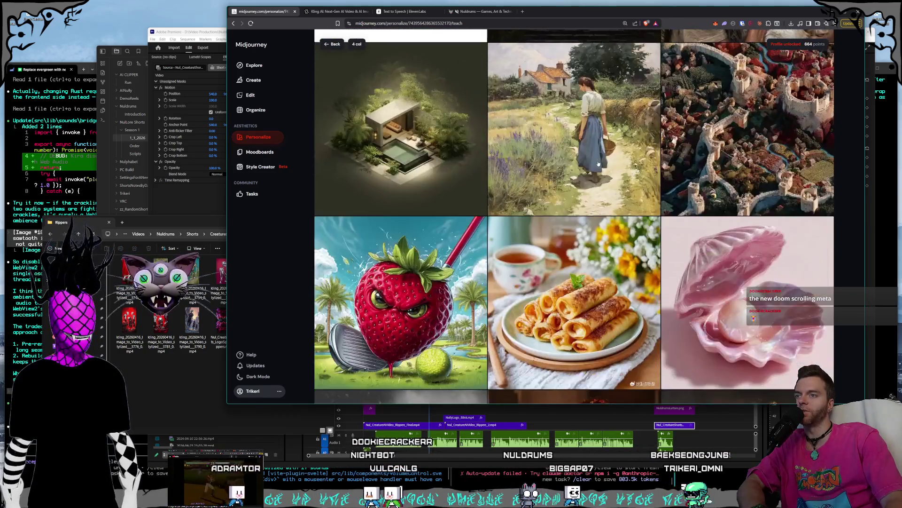
pyautogui.scroll(-13, 598, 163)
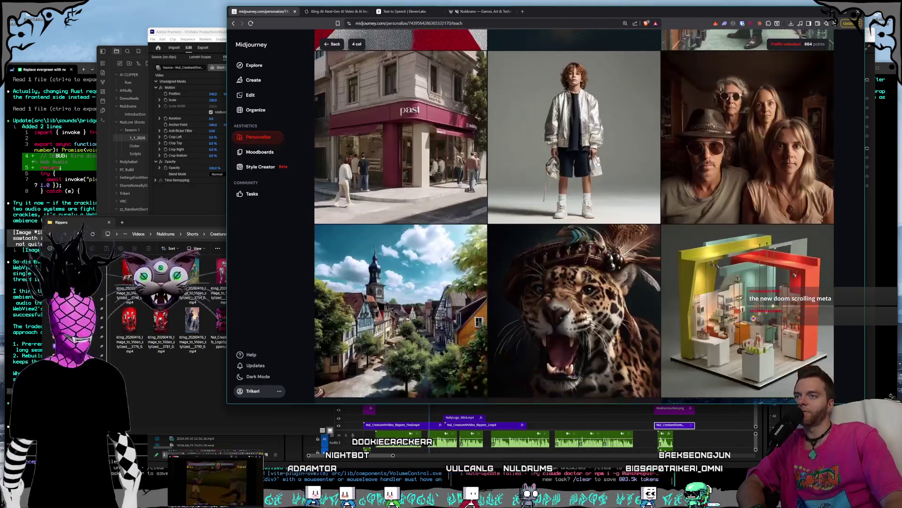
pyautogui.scroll(-7, 598, 163)
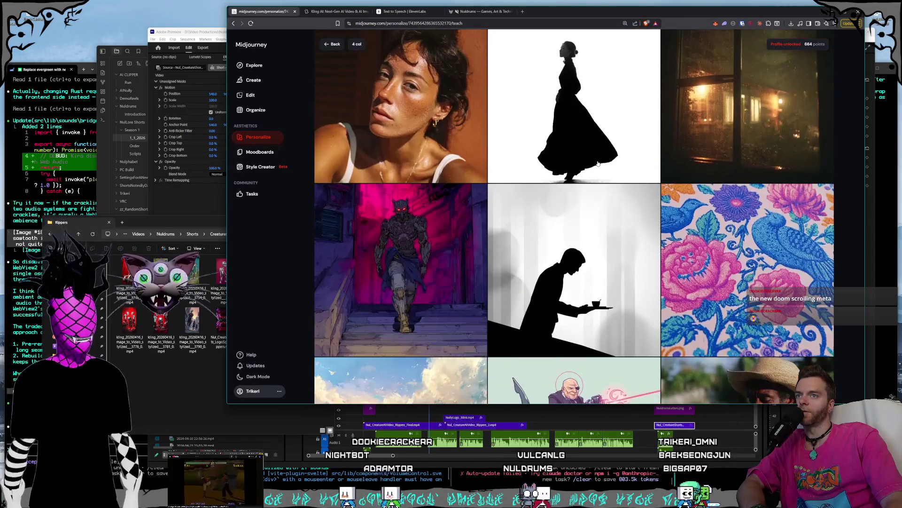
pyautogui.scroll(-1, 599, 163)
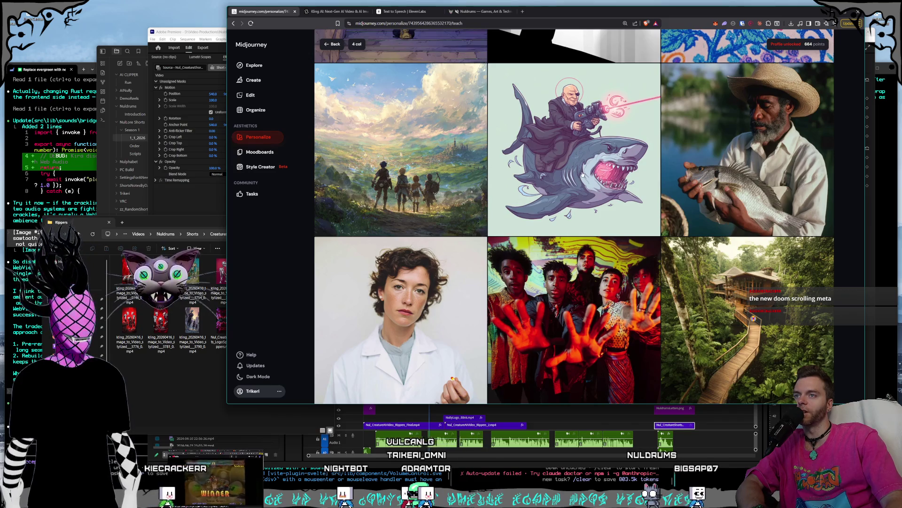
pyautogui.click(598, 178)
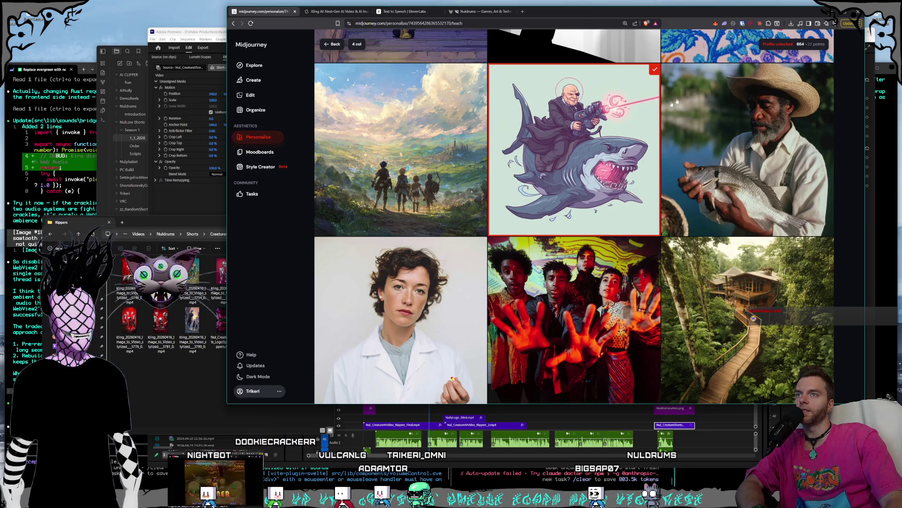
pyautogui.scroll(-10, 658, 113)
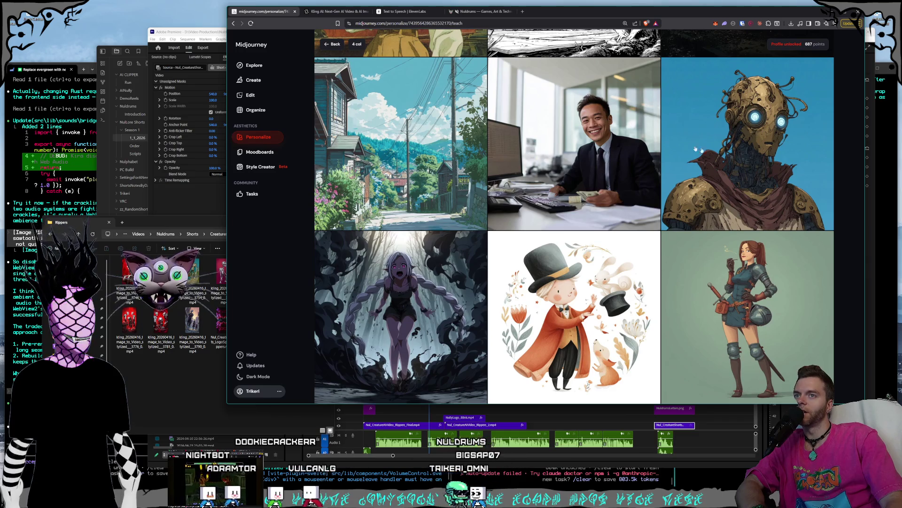
pyautogui.scroll(-3, 792, 132)
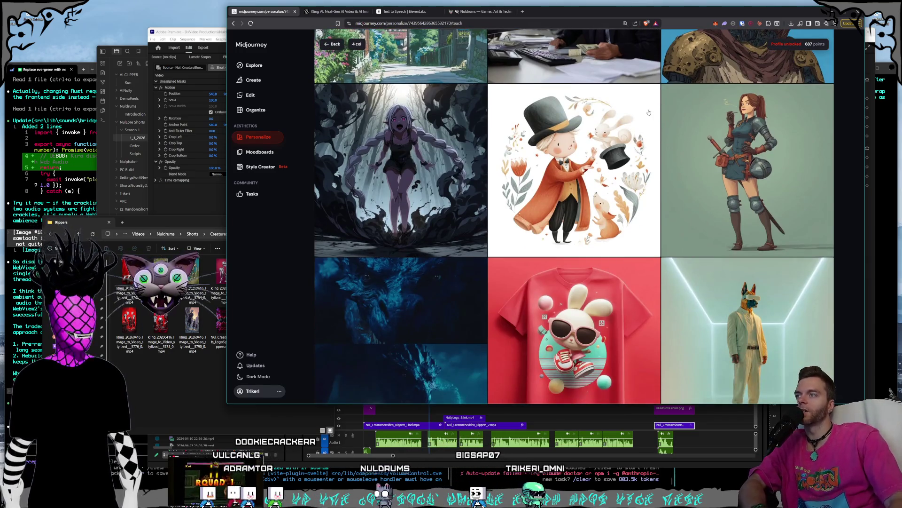
pyautogui.scroll(-7, 637, 147)
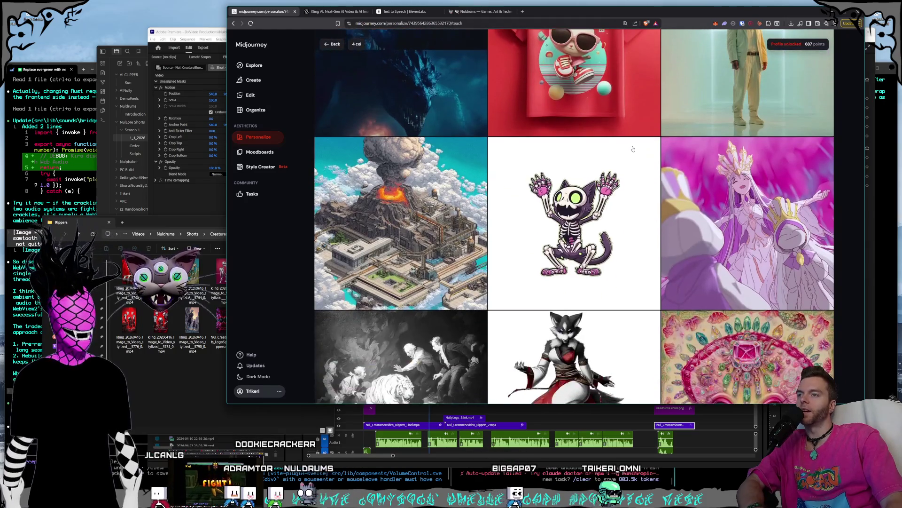
pyautogui.scroll(-3, 632, 149)
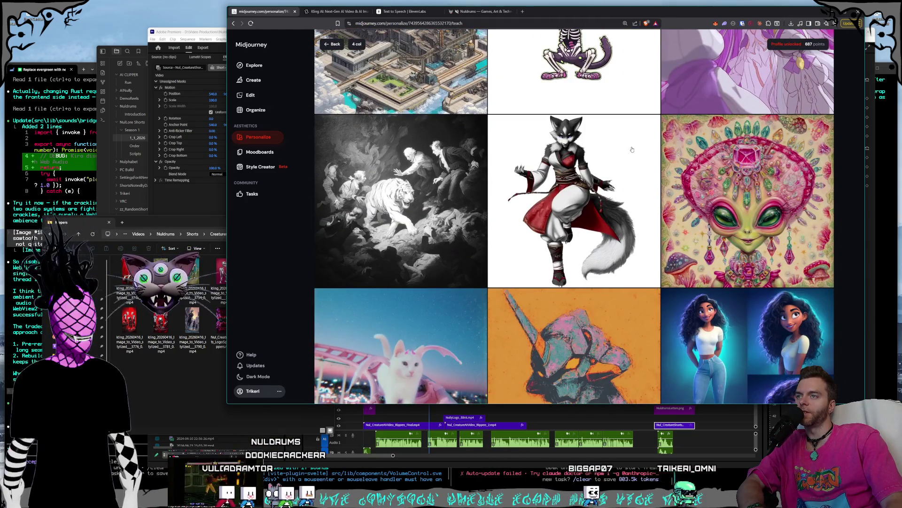
pyautogui.scroll(-3, 632, 149)
pyautogui.scroll(-3, 633, 149)
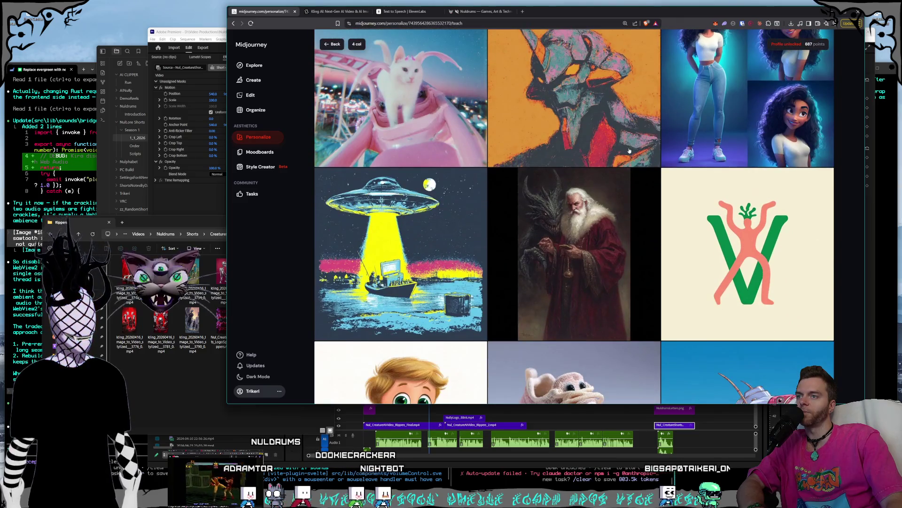
pyautogui.scroll(-2, 630, 151)
pyautogui.scroll(-3, 629, 150)
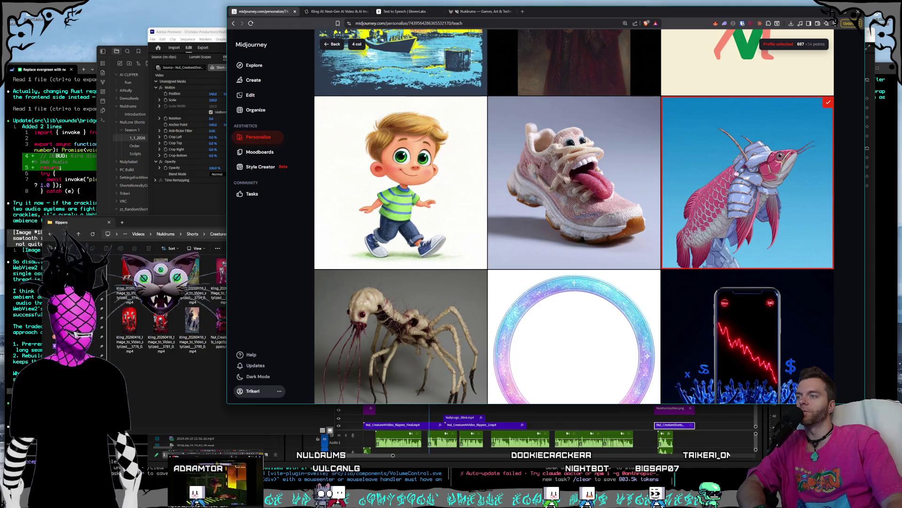
pyautogui.scroll(-7, 782, 179)
pyautogui.scroll(-4, 566, 146)
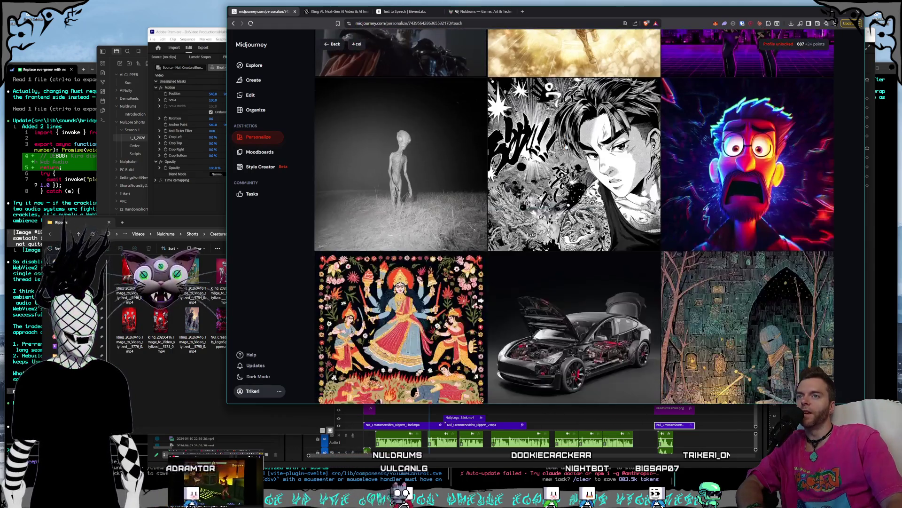
pyautogui.scroll(-2, 567, 147)
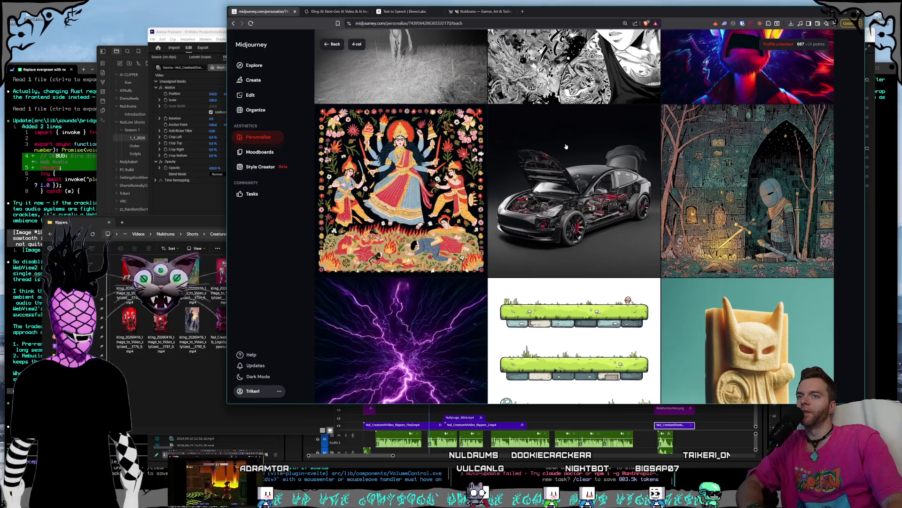
pyautogui.scroll(-7, 566, 147)
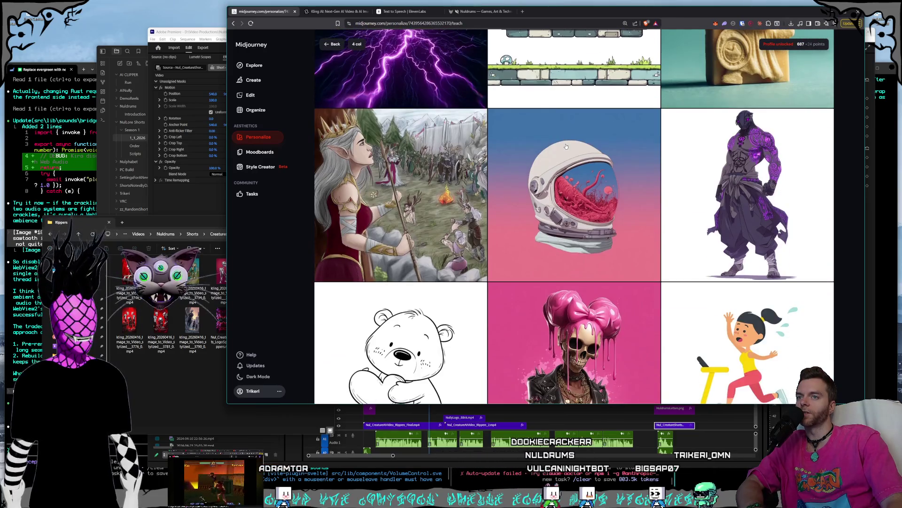
pyautogui.scroll(-11, 566, 147)
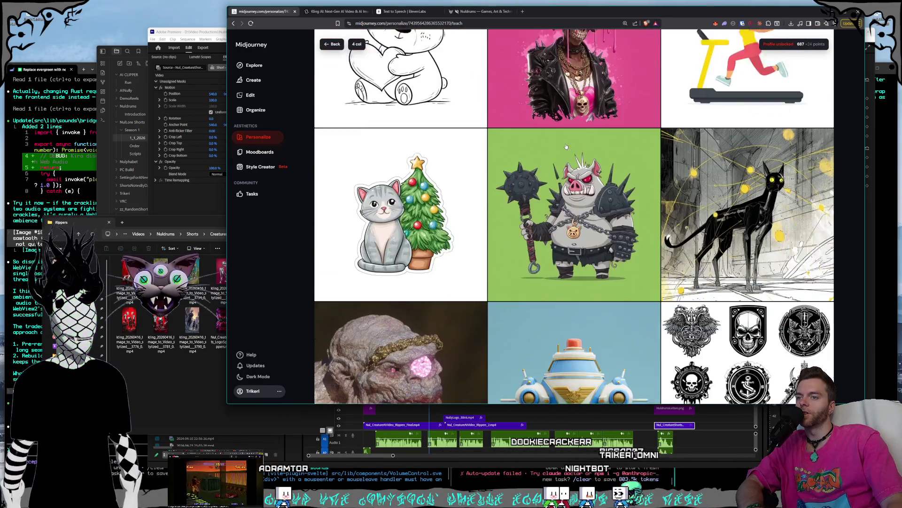
pyautogui.scroll(-1, 567, 147)
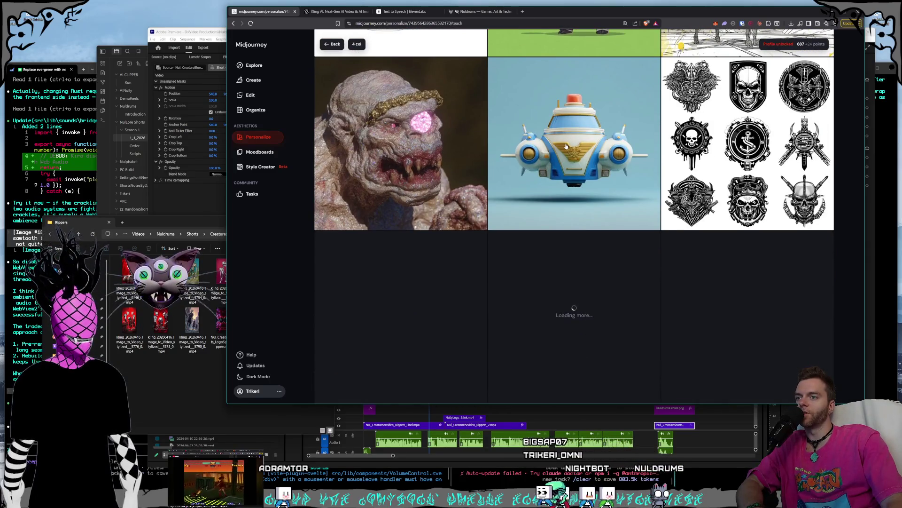
pyautogui.scroll(-10, 566, 147)
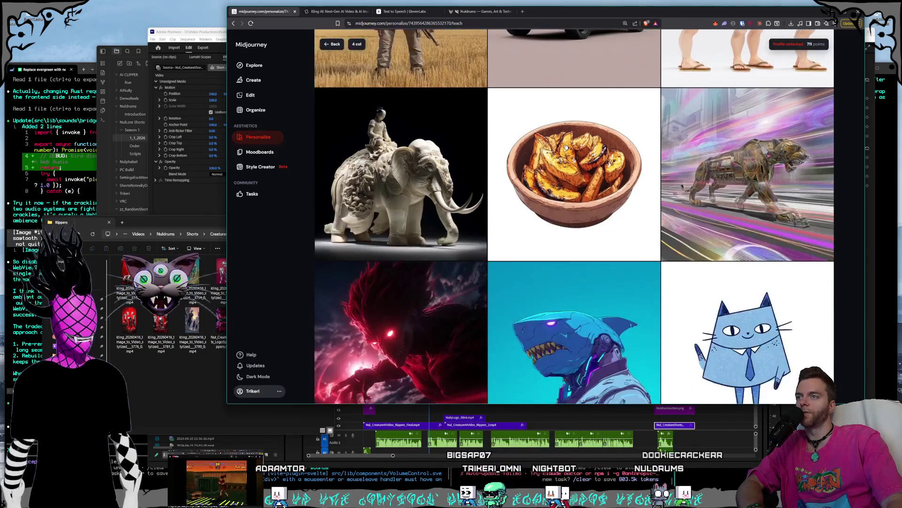
pyautogui.scroll(-13, 567, 147)
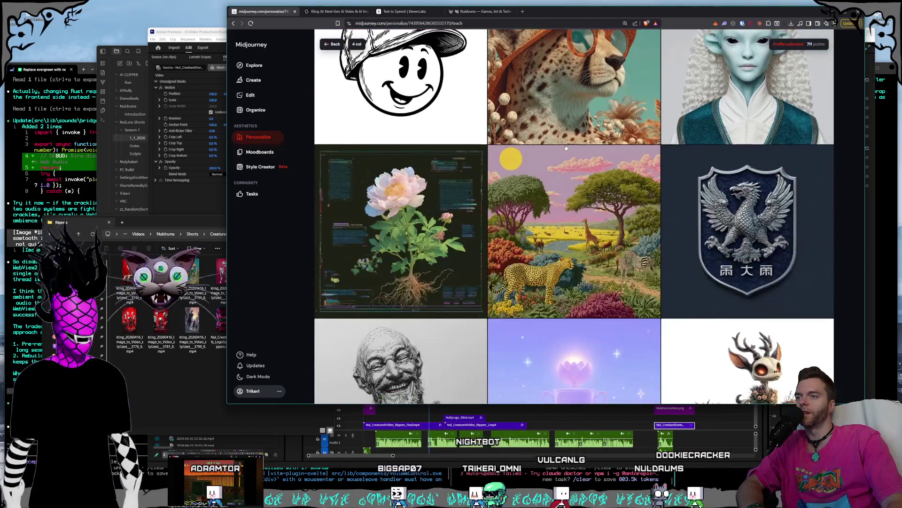
pyautogui.scroll(-5, 567, 147)
pyautogui.scroll(-3, 566, 147)
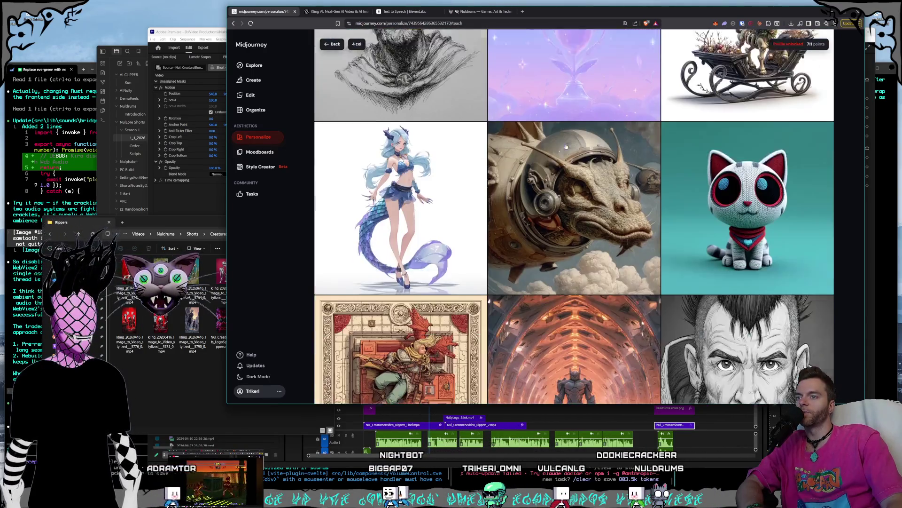
pyautogui.scroll(-7, 566, 147)
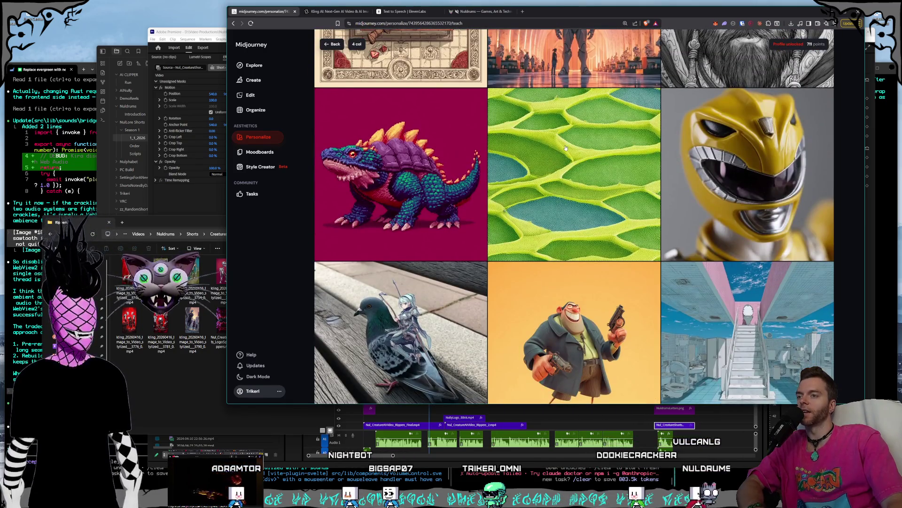
pyautogui.scroll(-3, 566, 148)
pyautogui.scroll(-10, 565, 148)
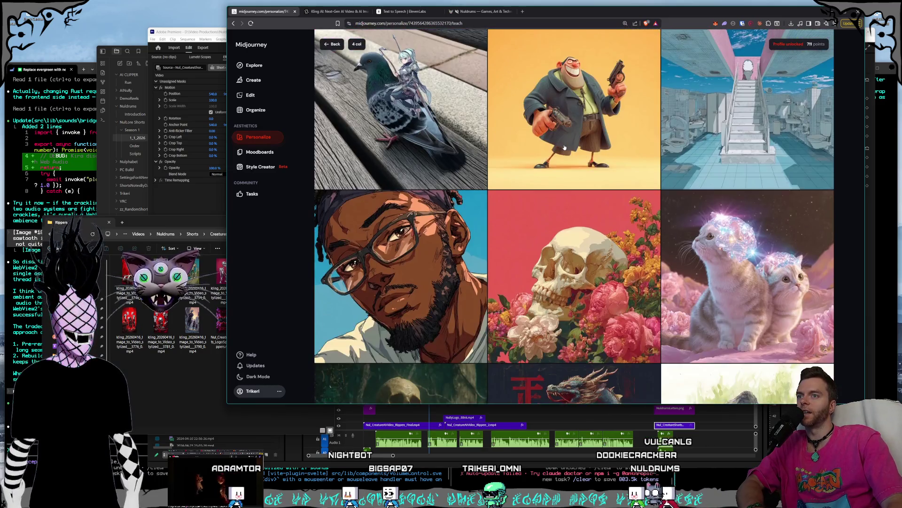
pyautogui.scroll(-6, 567, 150)
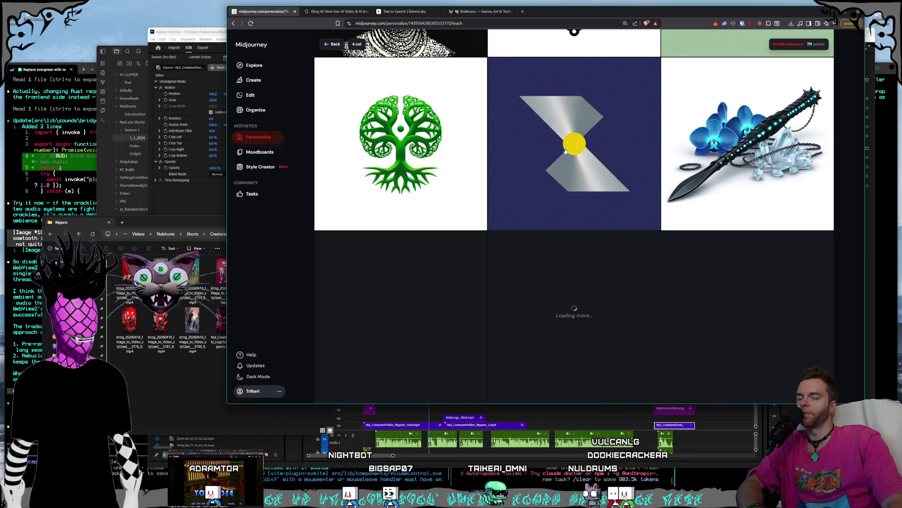
pyautogui.scroll(-4, 565, 150)
pyautogui.scroll(-5, 565, 151)
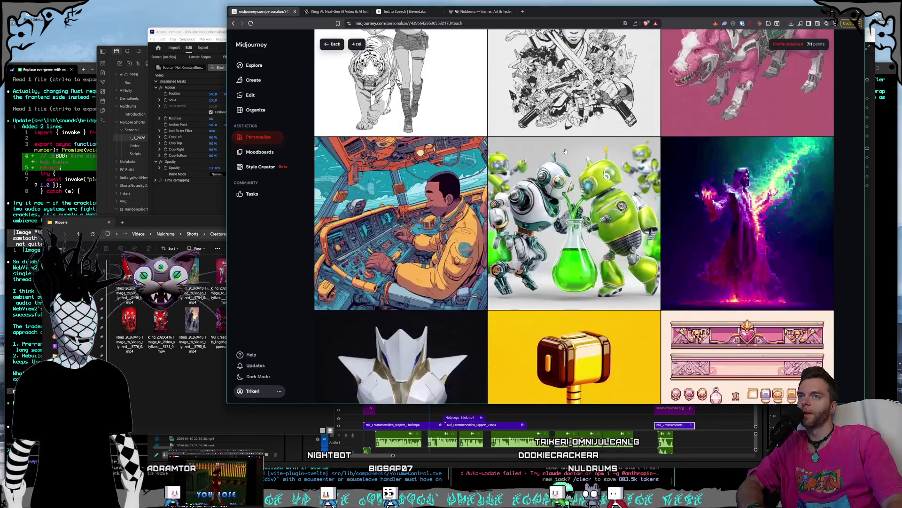
pyautogui.scroll(-15, 566, 151)
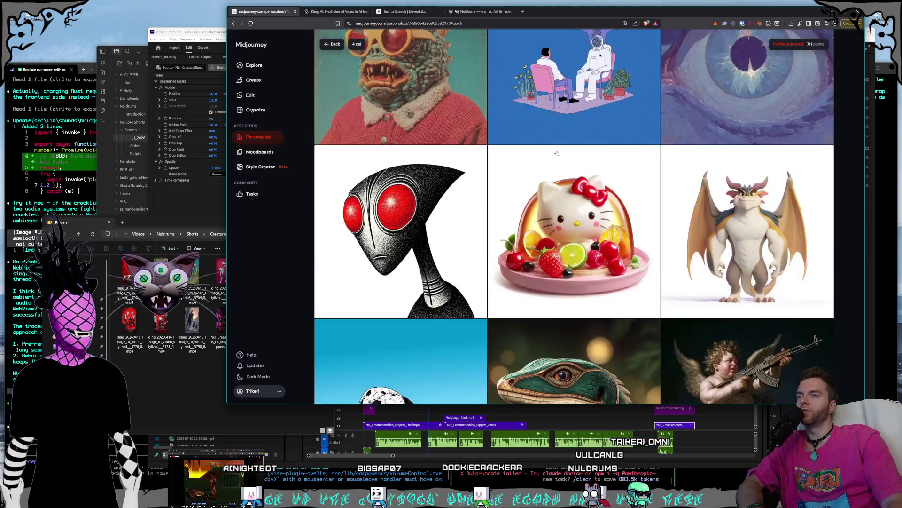
pyautogui.scroll(-4, 557, 152)
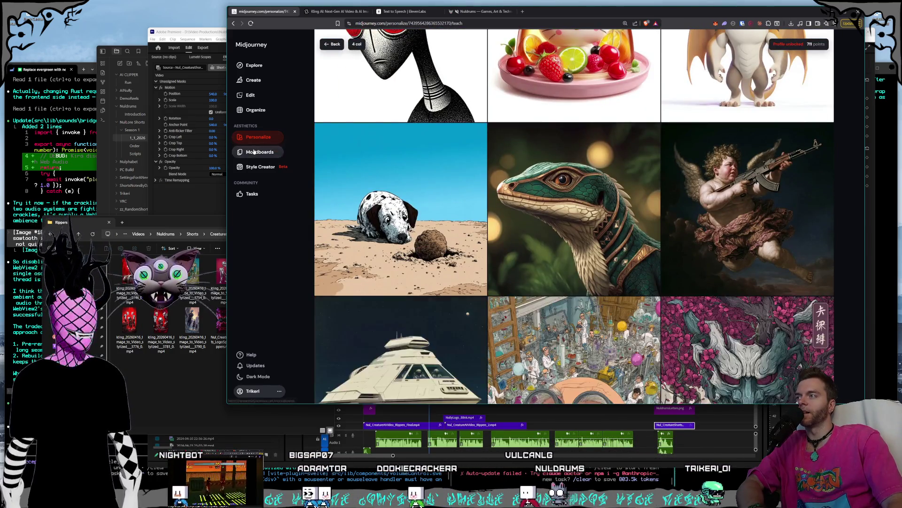
# Return to the Create page and list the Clean and Scratchy personalization profiles
pyautogui.click(258, 136)
pyautogui.scroll(-2, 578, 235)
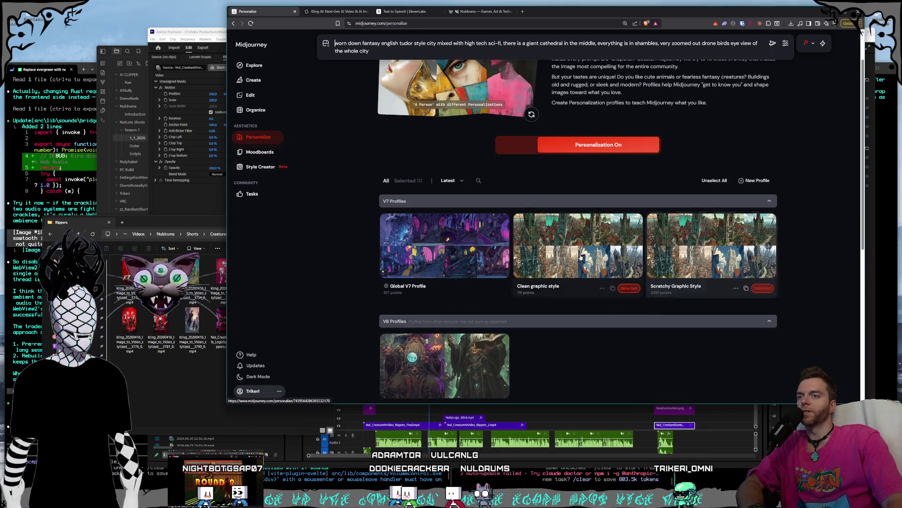
pyautogui.click(253, 81)
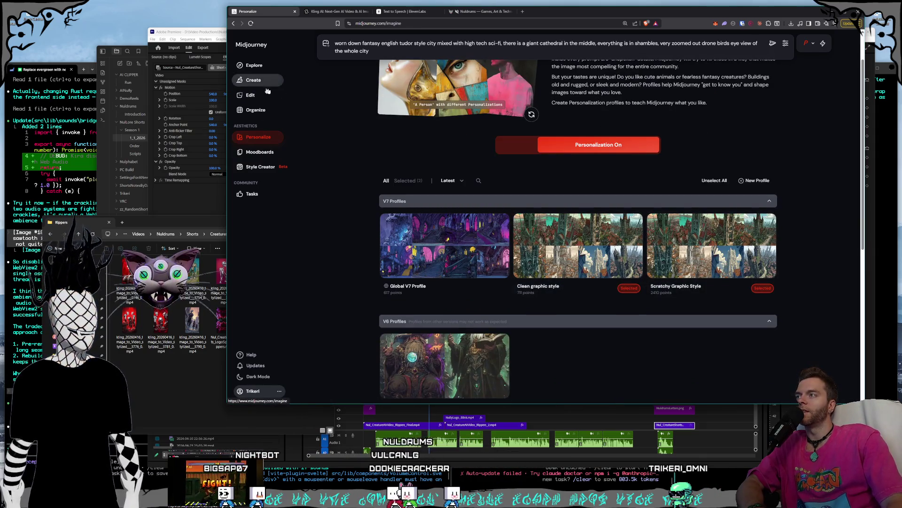
pyautogui.scroll(-10, 684, 114)
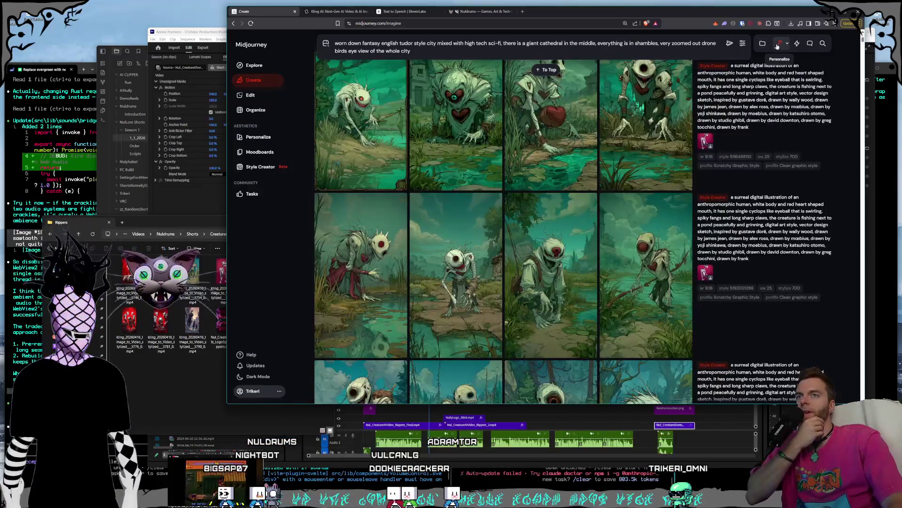
pyautogui.click(789, 44)
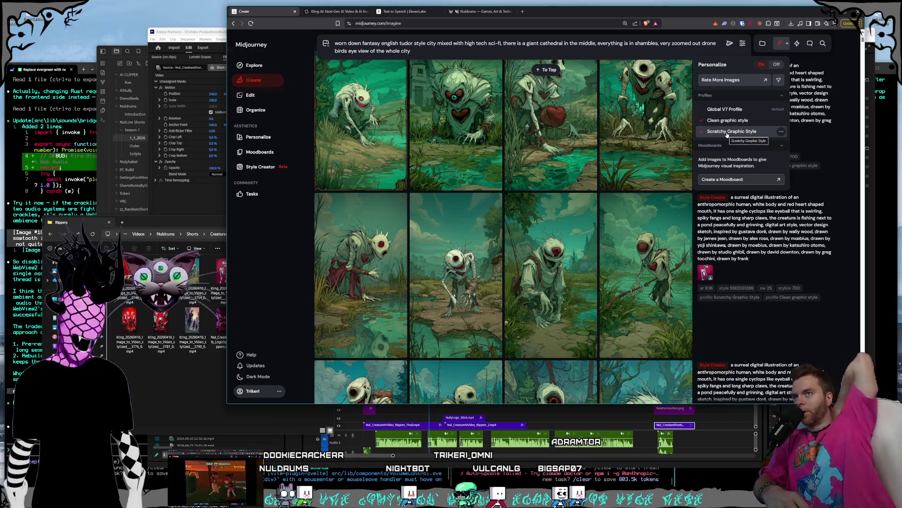
# Close the profile list and submit the worn-down Tudor cathedral city prompt
pyautogui.click(822, 83)
pyautogui.scroll(10, 771, 80)
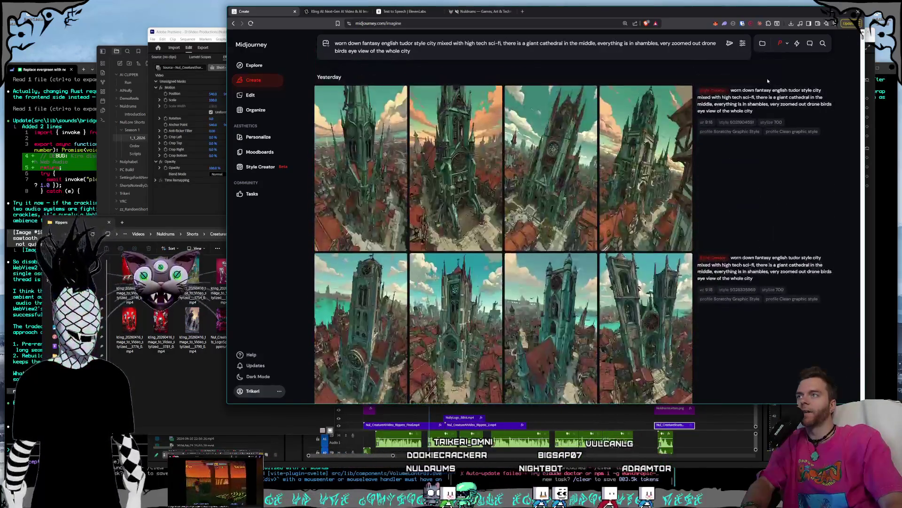
pyautogui.click(733, 47)
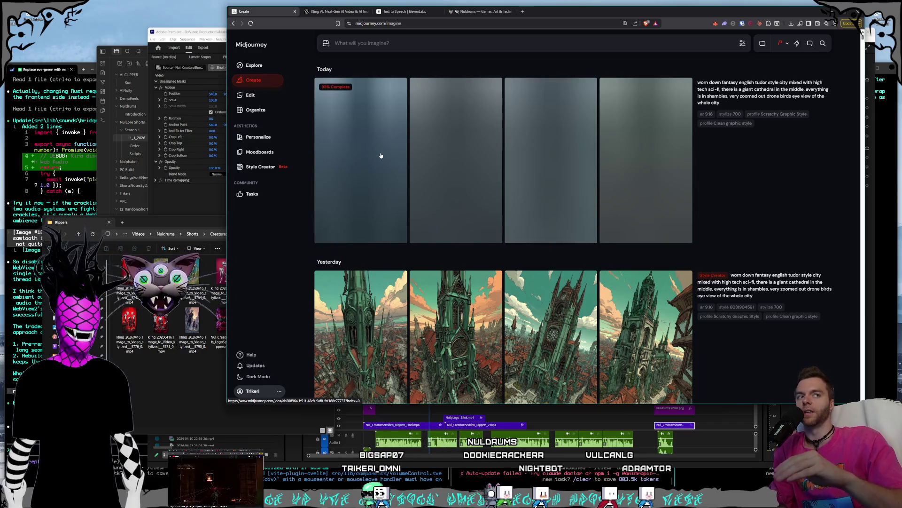
# Drag an image from the feed into the animation End Frame slot
pyautogui.scroll(-1, 708, 239)
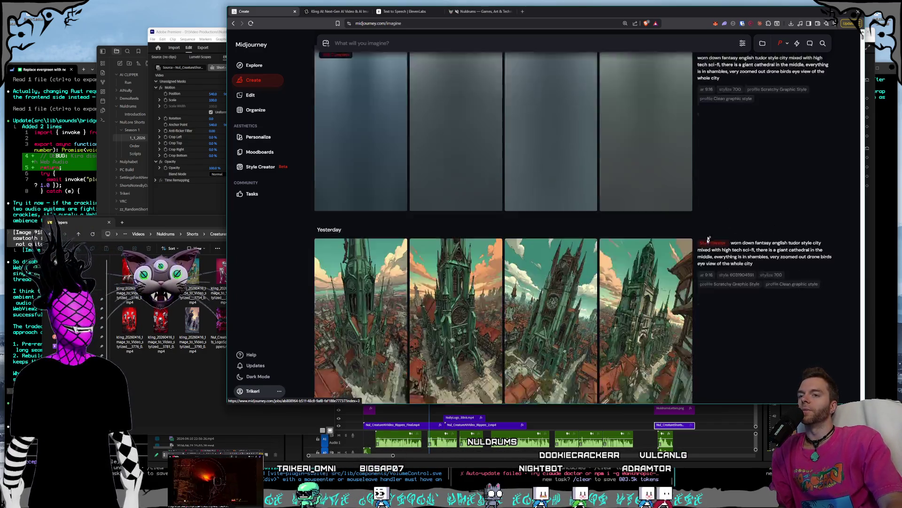
pyautogui.scroll(-20, 708, 240)
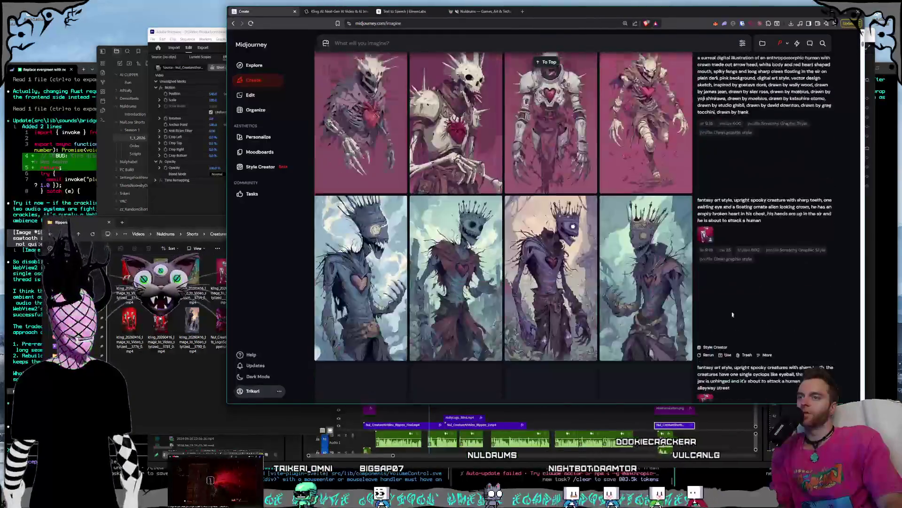
pyautogui.scroll(-15, 731, 312)
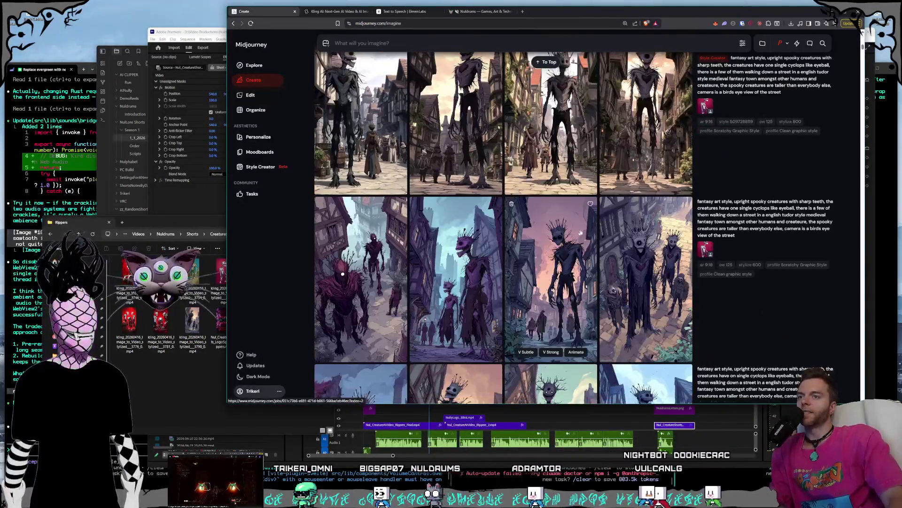
pyautogui.scroll(-15, 580, 232)
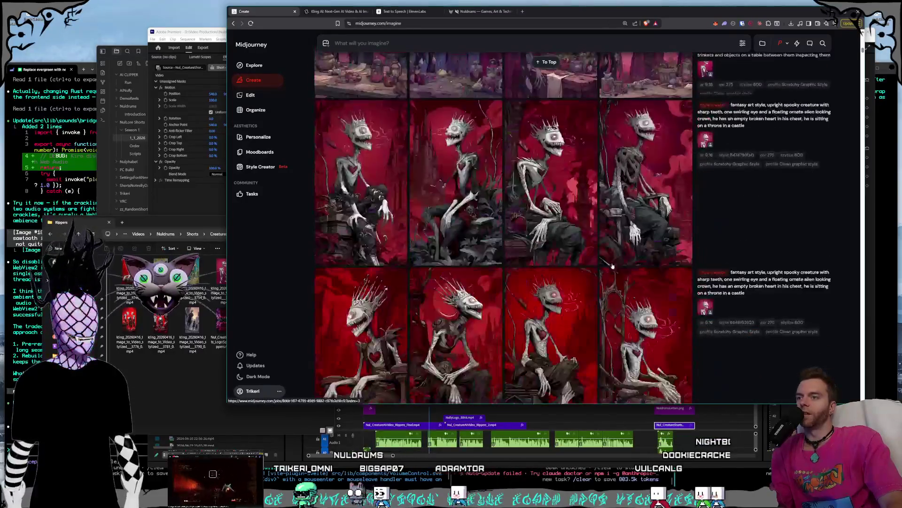
pyautogui.moveTo(613, 266)
pyautogui.mouseDown()
pyautogui.moveTo(634, 184)
pyautogui.moveTo(587, 123)
pyautogui.moveTo(484, 64)
pyautogui.mouseUp()
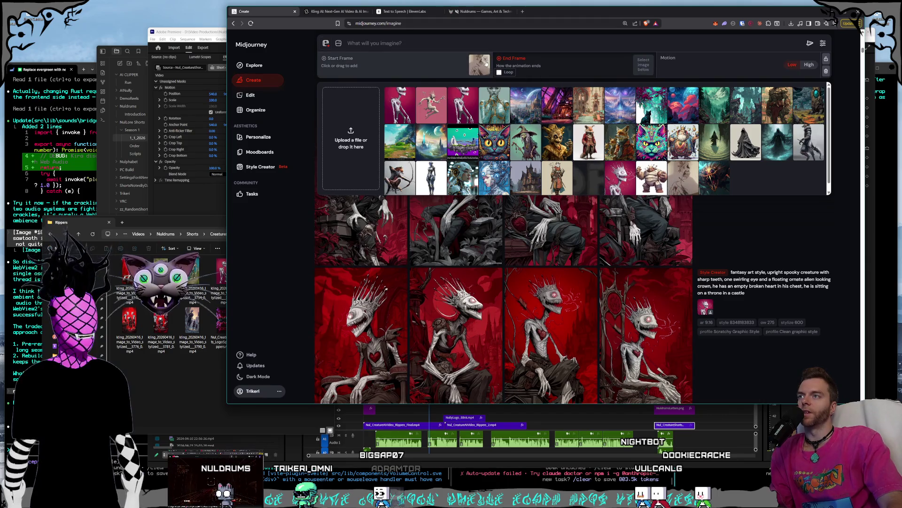
# Enlarge the hand-drawn sketch end-frame image, then bring the Claude chat window forward
pyautogui.click(477, 66)
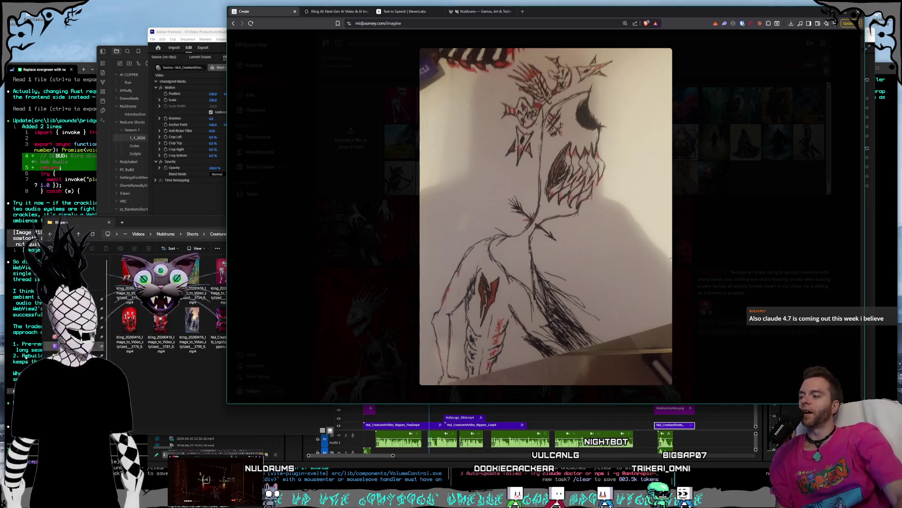
pyautogui.hotkey('alt', 'Tab')
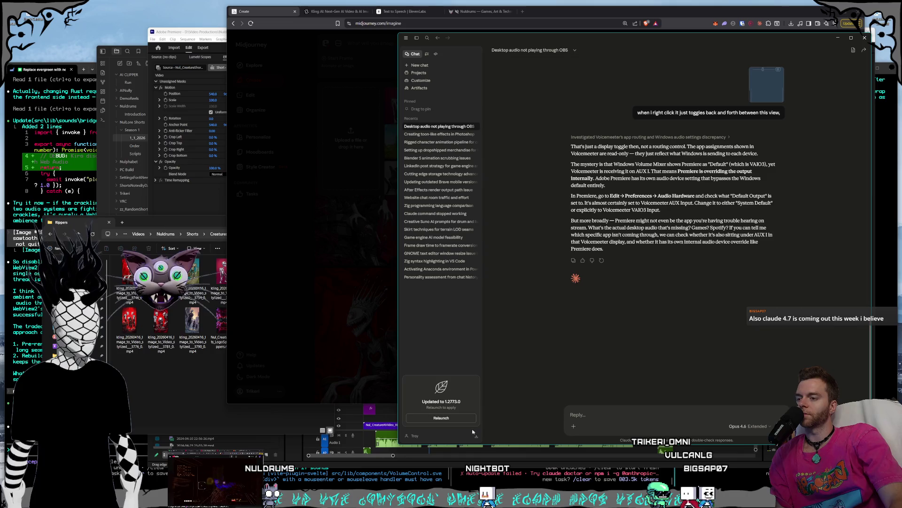
# Review the plan usage limits on Claude's Settings Usage page
pyautogui.click(407, 435)
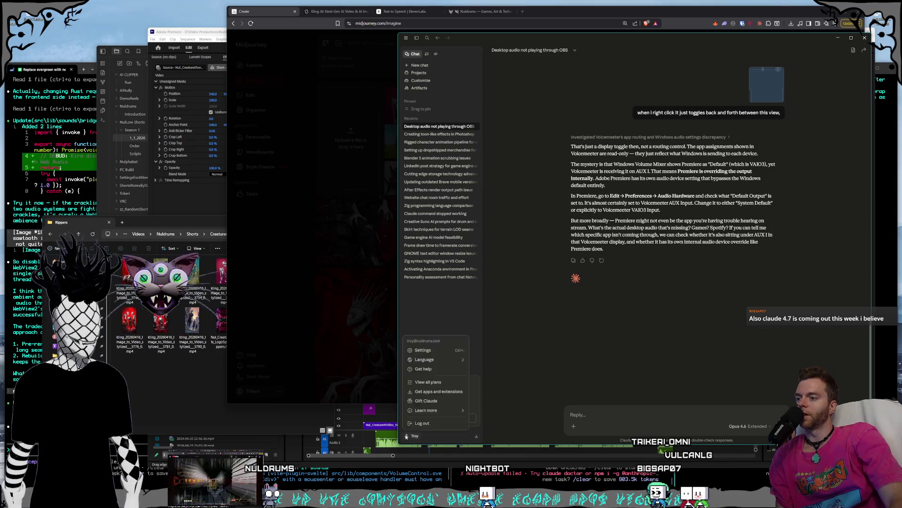
pyautogui.hotkey('ctrl', ',')
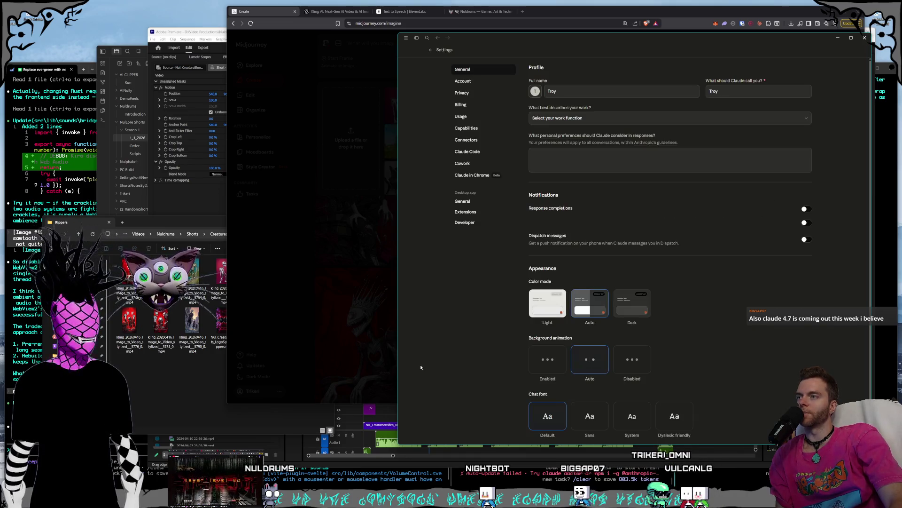
pyautogui.click(460, 117)
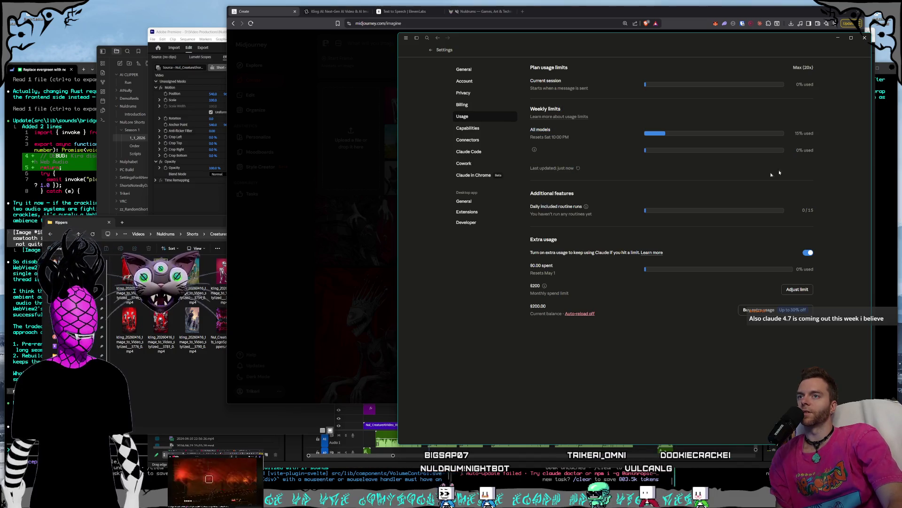
pyautogui.moveTo(635, 169)
pyautogui.mouseDown()
pyautogui.moveTo(564, 113)
pyautogui.moveTo(519, 53)
pyautogui.mouseUp()
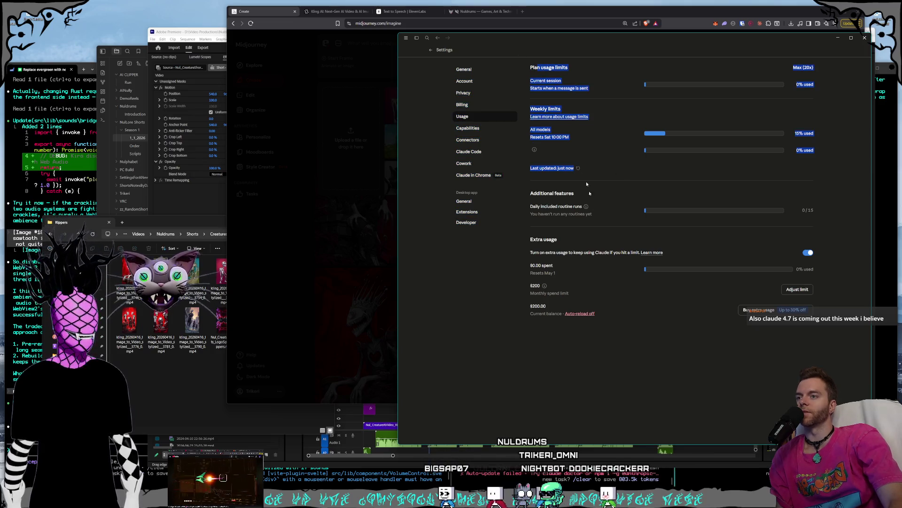
pyautogui.click(614, 342)
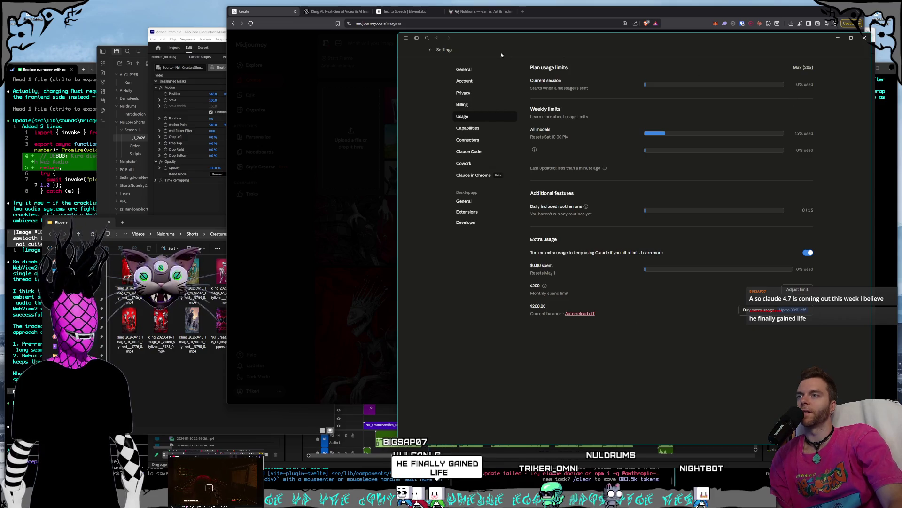
# Return to the OBS audio chat and minimize Claude to reveal Midjourney
pyautogui.click(431, 49)
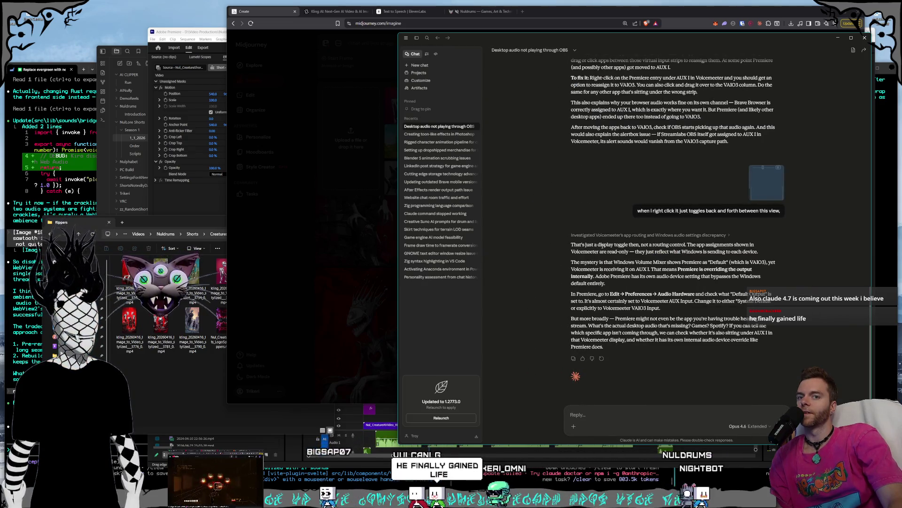
pyautogui.scroll(-2, 602, 246)
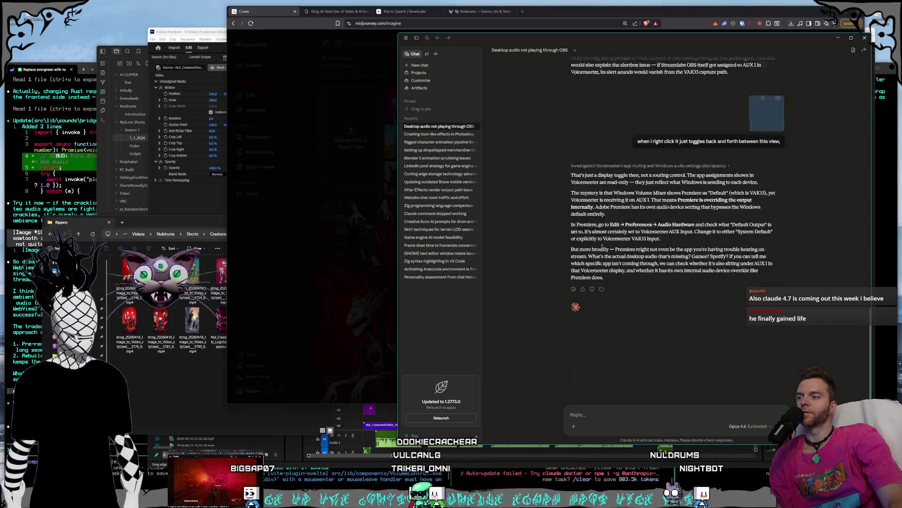
pyautogui.click(838, 38)
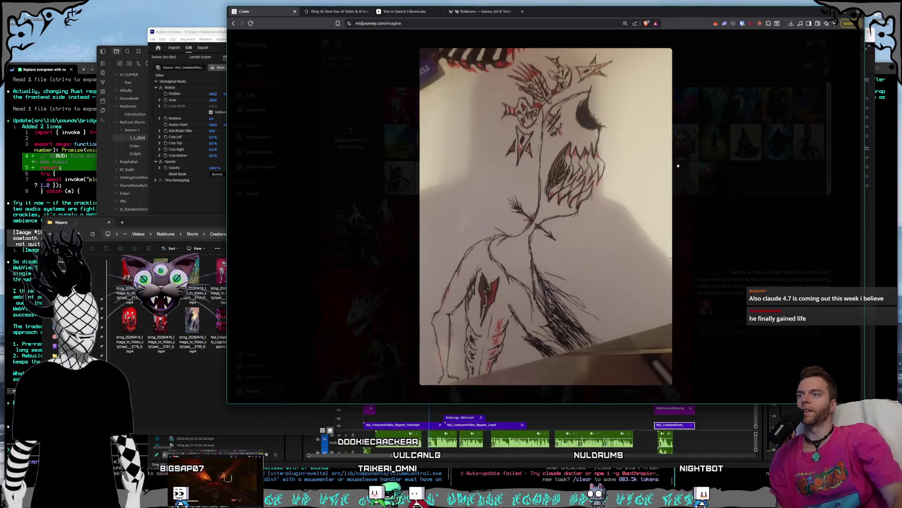
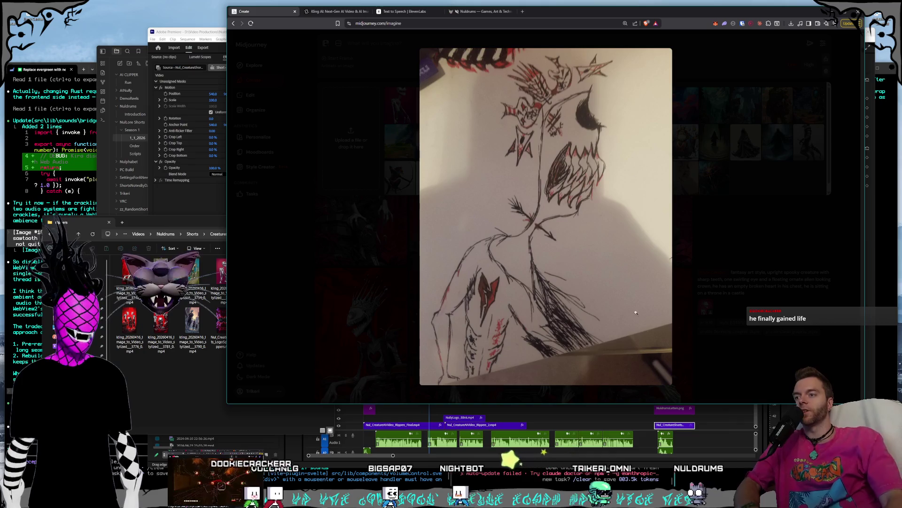
# Swap out the current frame image for the pink crowned creature and check it enlarged
pyautogui.click(731, 272)
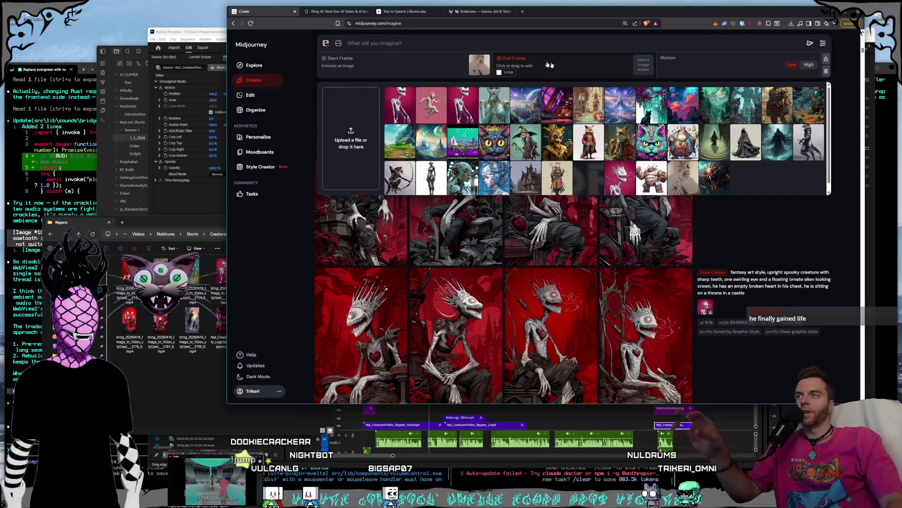
pyautogui.click(480, 64)
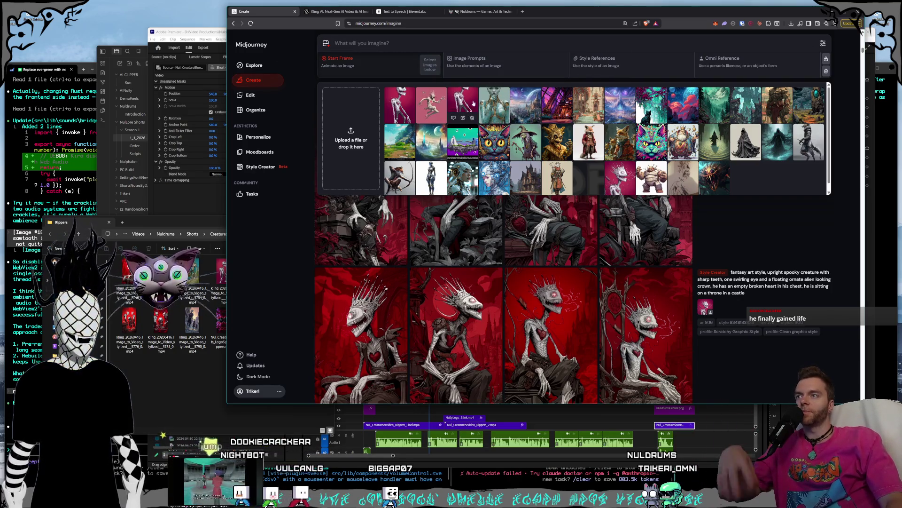
pyautogui.click(621, 175)
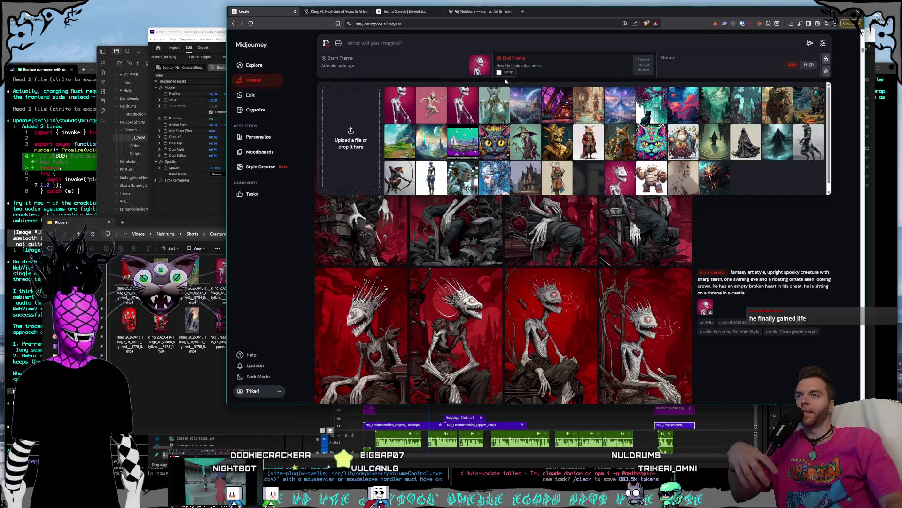
pyautogui.click(477, 61)
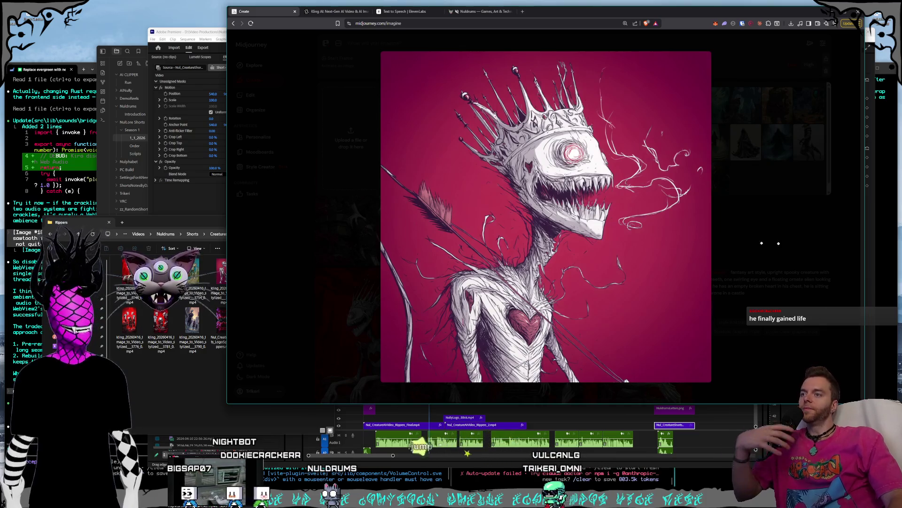
pyautogui.click(358, 398)
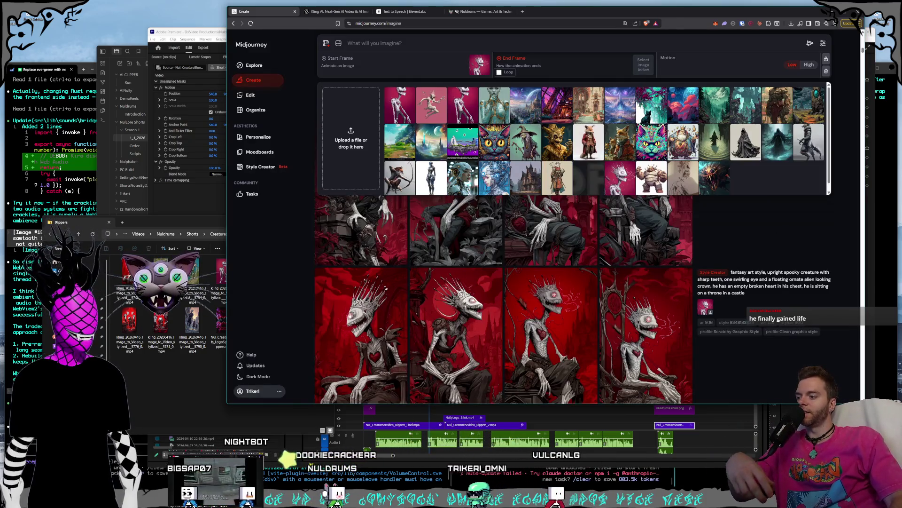
# Back in Photoshop, select the Generative Fill layer and then Layer 1
pyautogui.hotkey('alt', 'Tab')
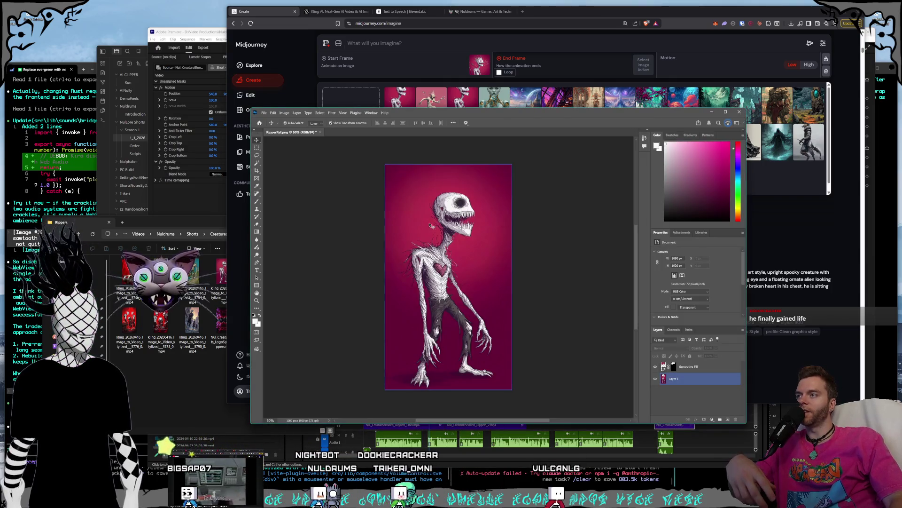
pyautogui.click(669, 366)
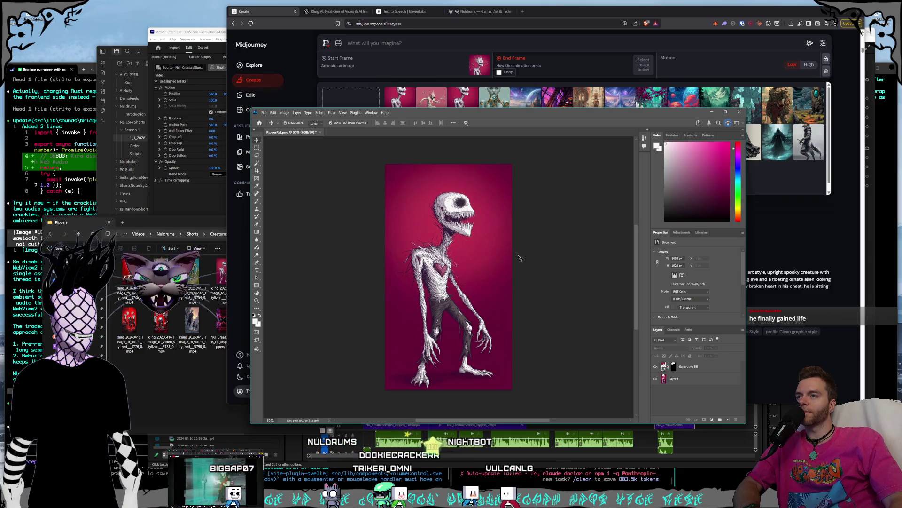
pyautogui.click(486, 249)
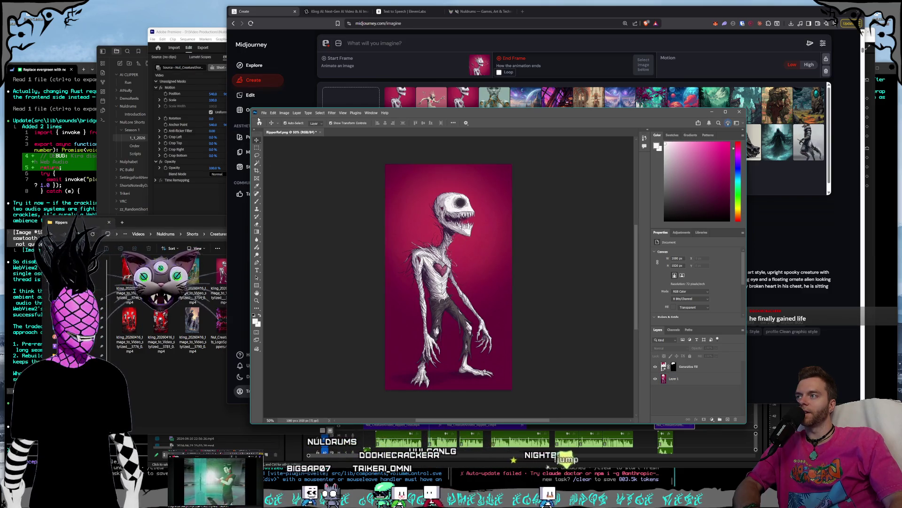
pyautogui.hotkey('alt', 'f')
pyautogui.press('Escape')
pyautogui.press('Escape')
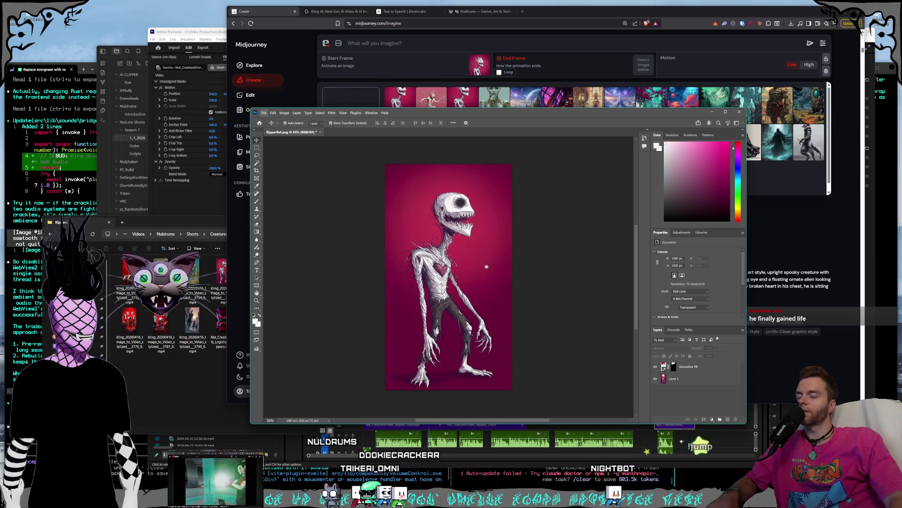
# Save the document as RipperRef_NoCrown.psd, accepting Maximize Compatibility
pyautogui.hotkey('ctrl', 'shift', 's')
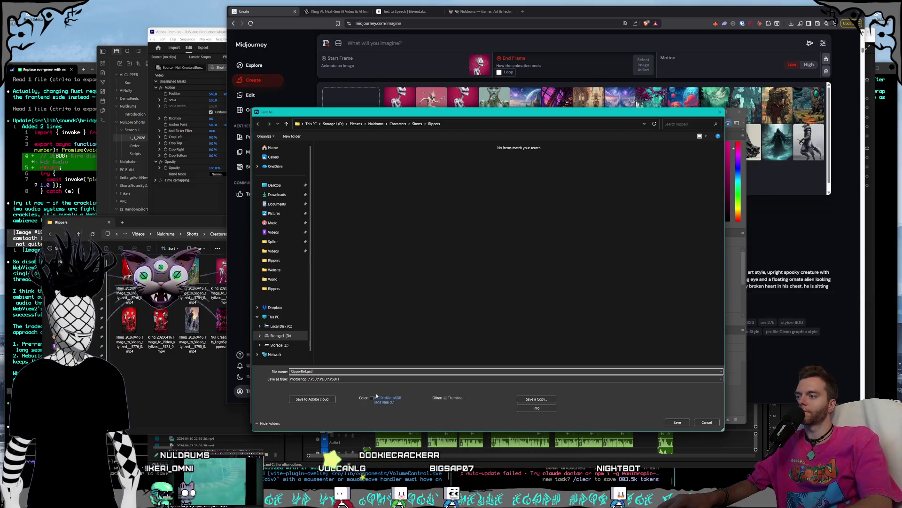
pyautogui.write('_NoCrown')
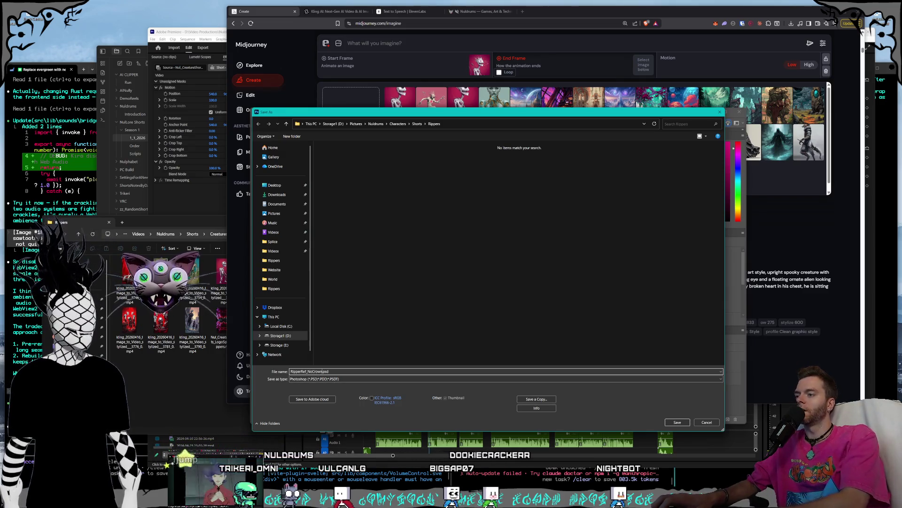
pyautogui.press('Return')
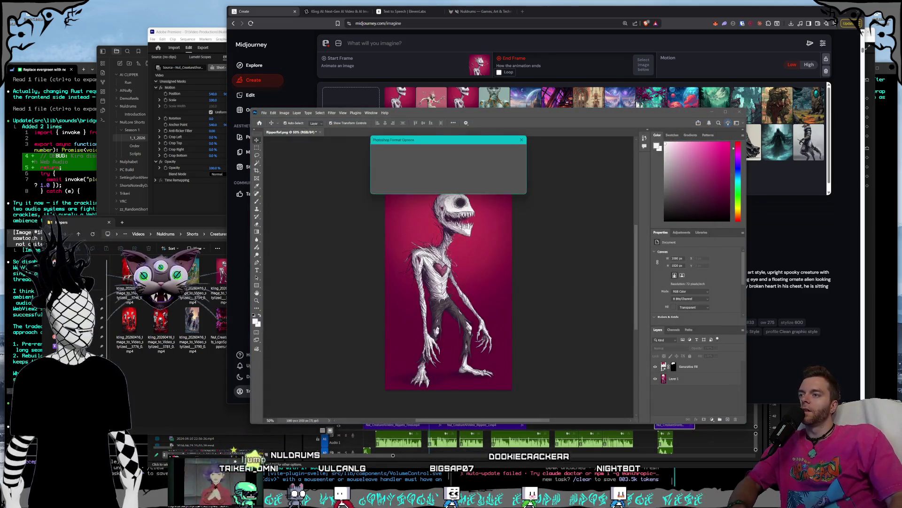
pyautogui.click(519, 152)
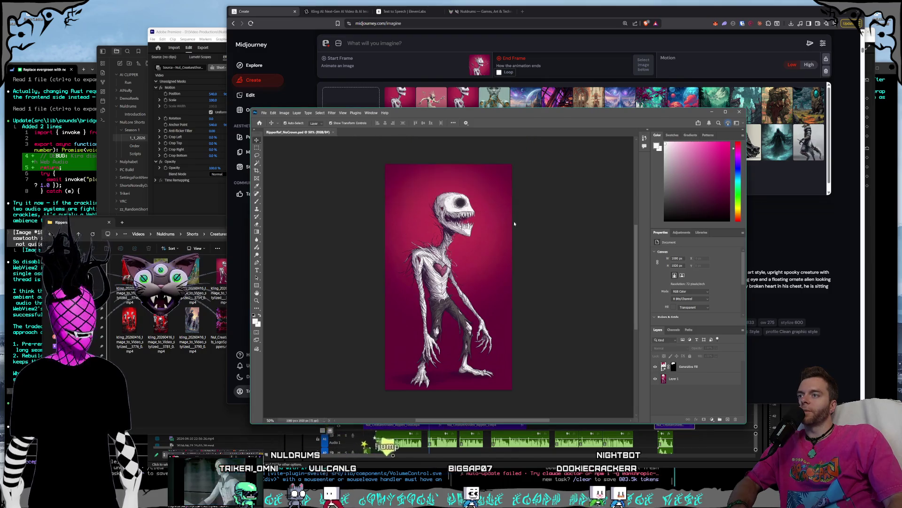
# Toggle repeatedly between the Generative Fill layer and Layer 1 to compare them
pyautogui.hotkey('alt', '[')
pyautogui.hotkey('alt', ']')
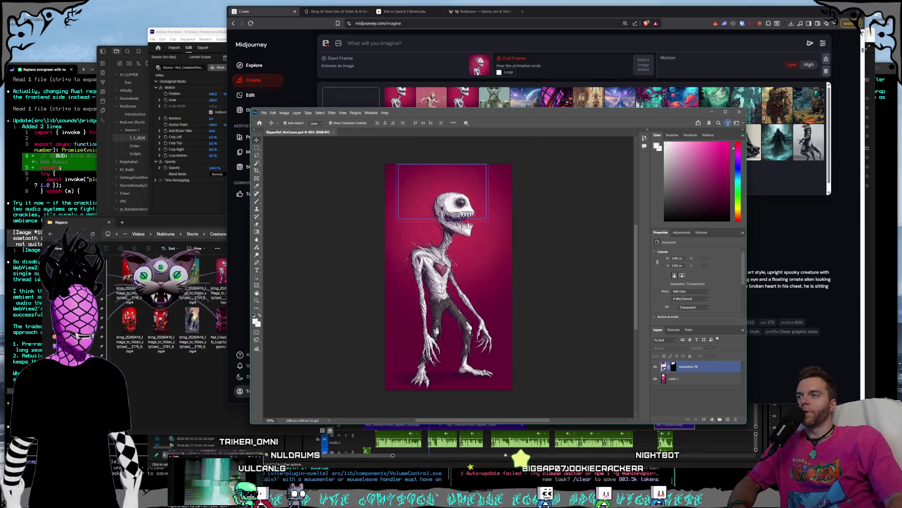
pyautogui.hotkey('alt', '[')
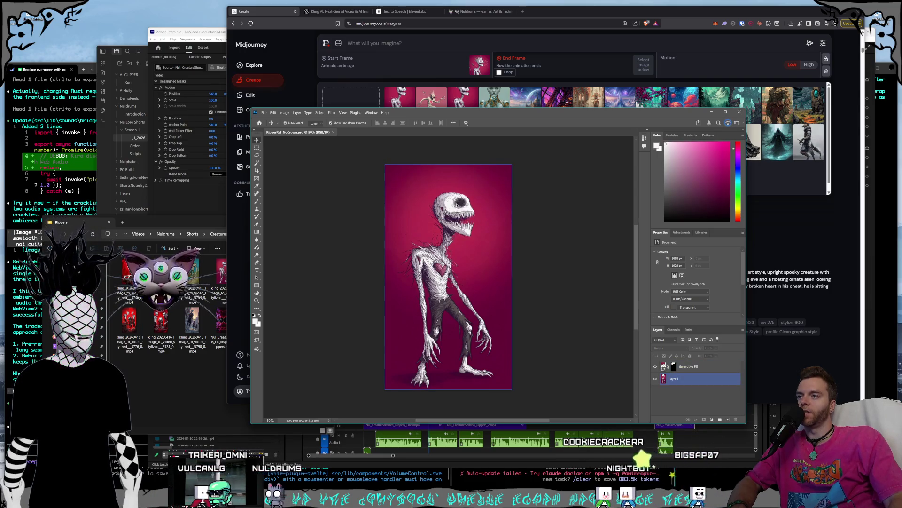
pyautogui.hotkey('alt', ']')
pyautogui.hotkey('alt', '[')
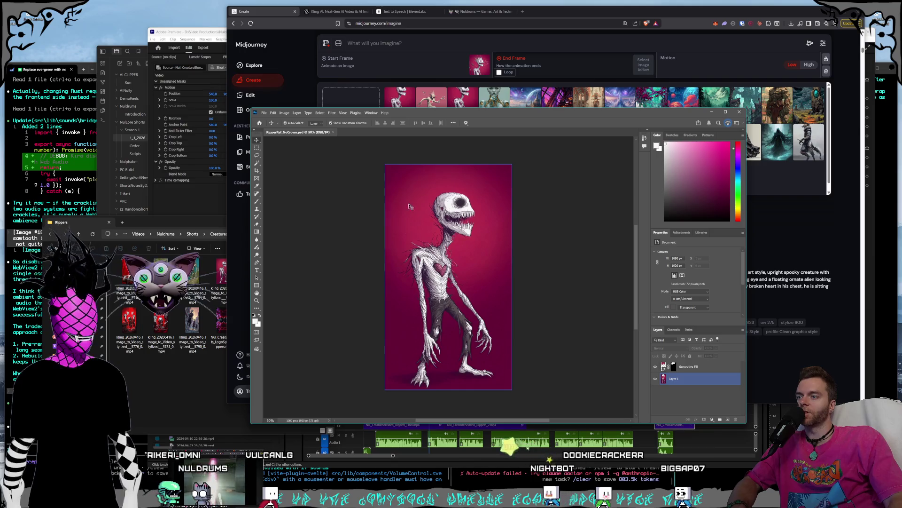
pyautogui.hotkey('alt', ']')
pyautogui.hotkey('alt', '[')
pyautogui.hotkey('alt', ']')
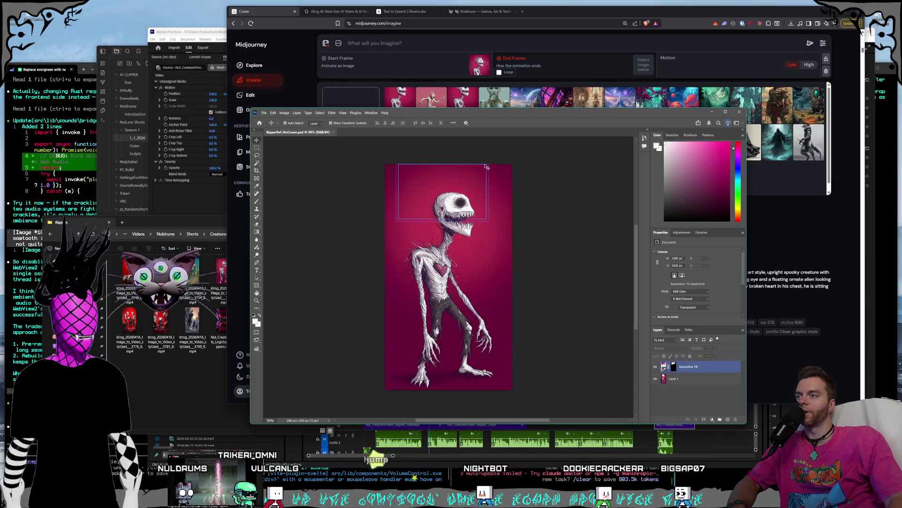
pyautogui.hotkey('alt', '[')
pyautogui.hotkey('alt', ']')
pyautogui.hotkey('alt', '[')
pyautogui.hotkey('alt', ']')
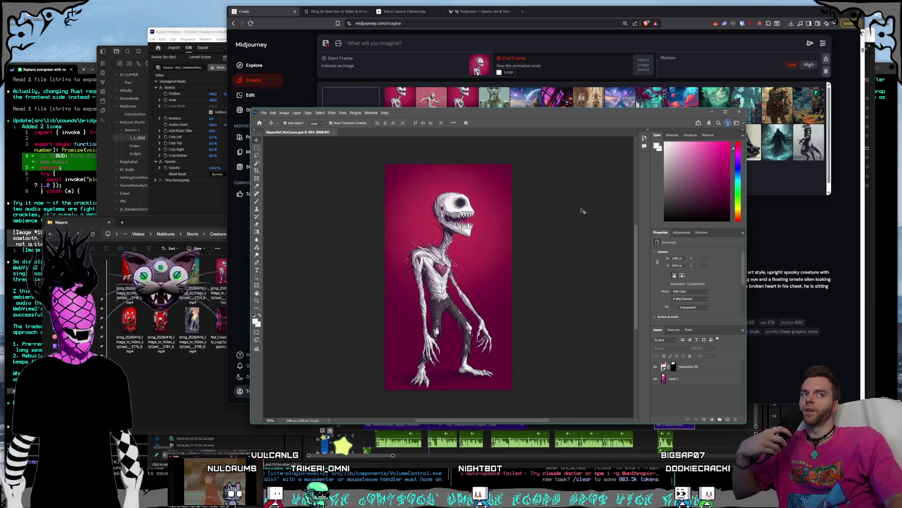
# Select and deselect Layer 1, then bring up the File menu
pyautogui.click(433, 290)
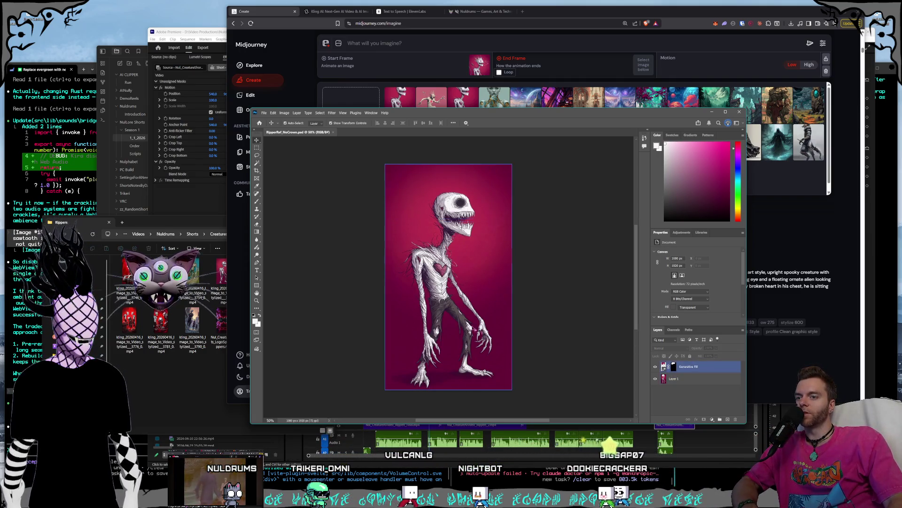
pyautogui.click(687, 395)
pyautogui.click(264, 112)
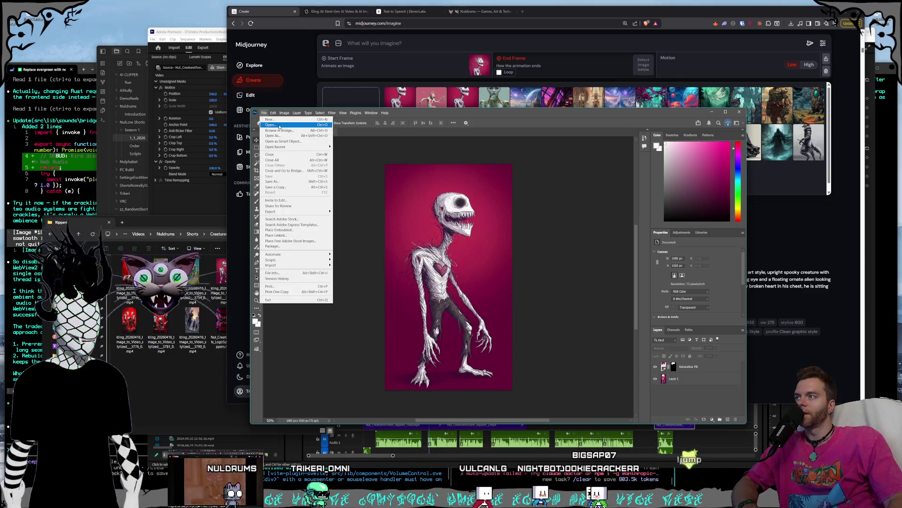
# Reopen the recent RipperCleanup document, hiding the top generative layer and showing Layer 2
pyautogui.moveTo(277, 147)
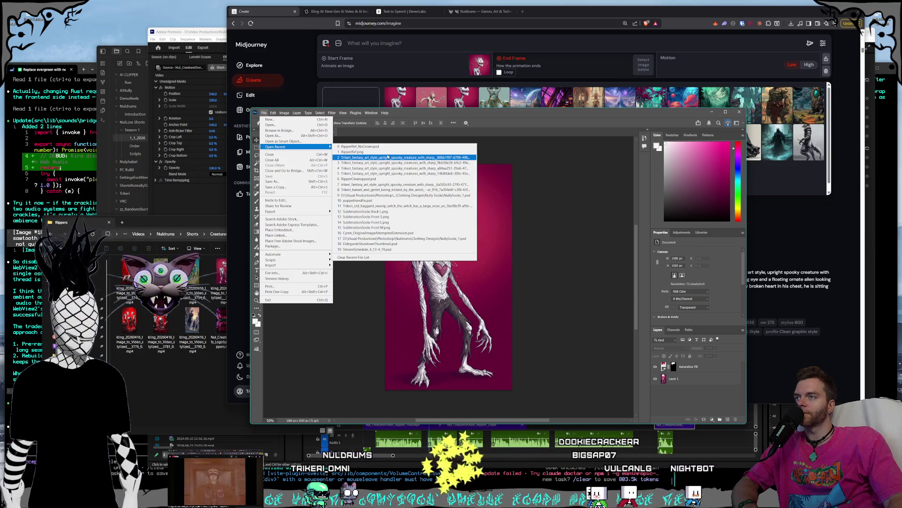
pyautogui.click(384, 180)
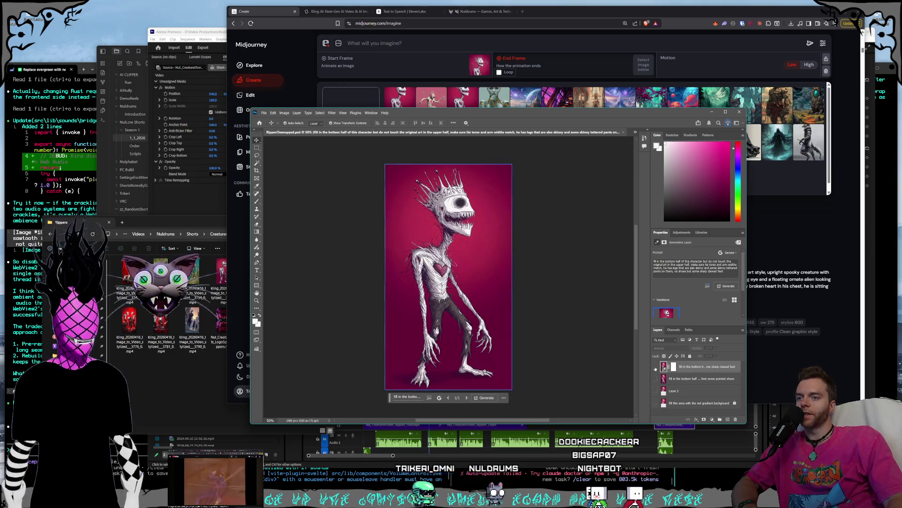
pyautogui.click(655, 366)
pyautogui.click(655, 391)
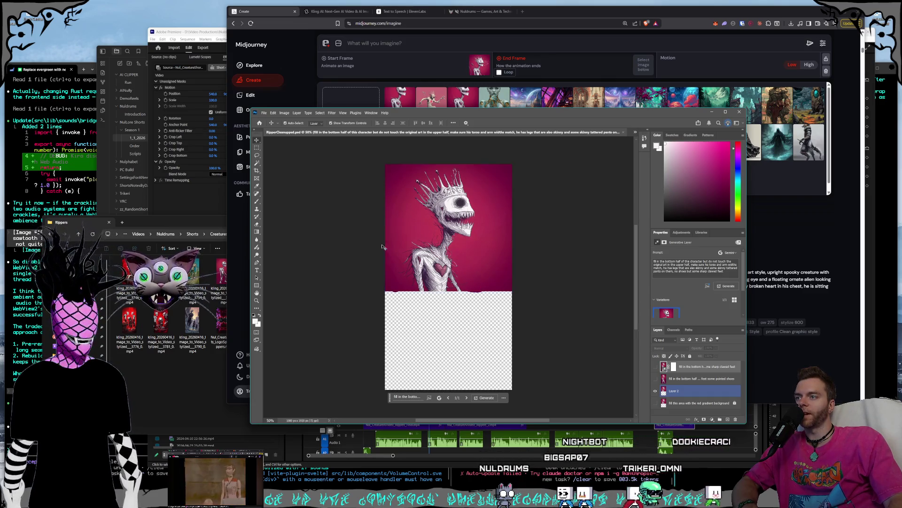
pyautogui.click(392, 301)
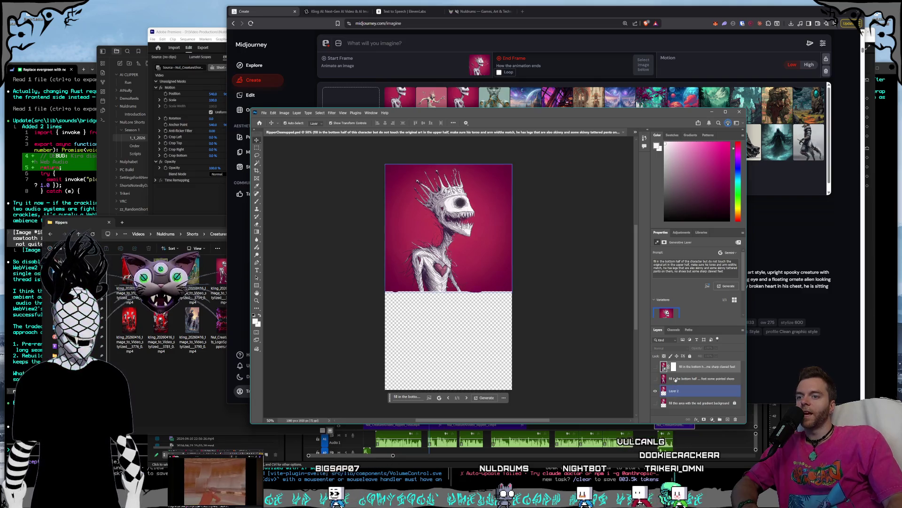
# Select the whole canvas and start a generative fill, keeping the Gemini 3 model
pyautogui.click(257, 148)
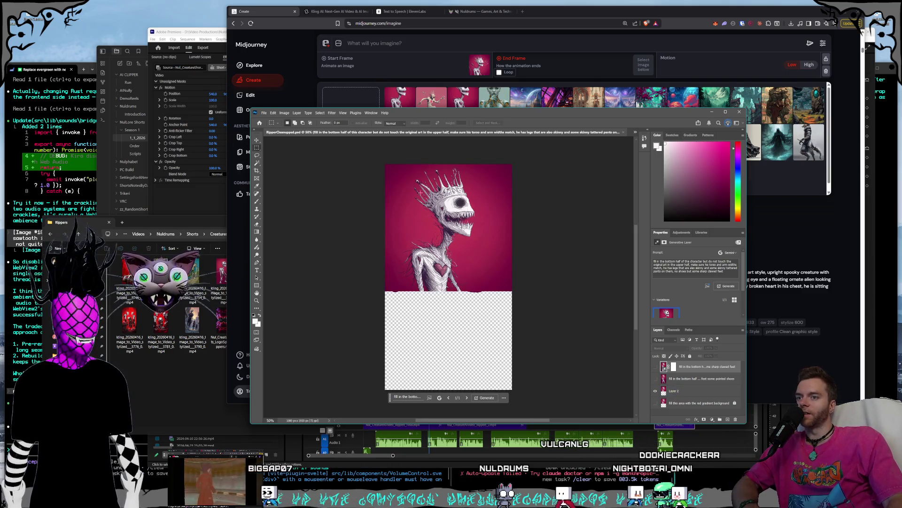
pyautogui.moveTo(376, 148)
pyautogui.mouseDown()
pyautogui.moveTo(513, 242)
pyautogui.moveTo(558, 333)
pyautogui.mouseUp()
pyautogui.scroll(5, 557, 334)
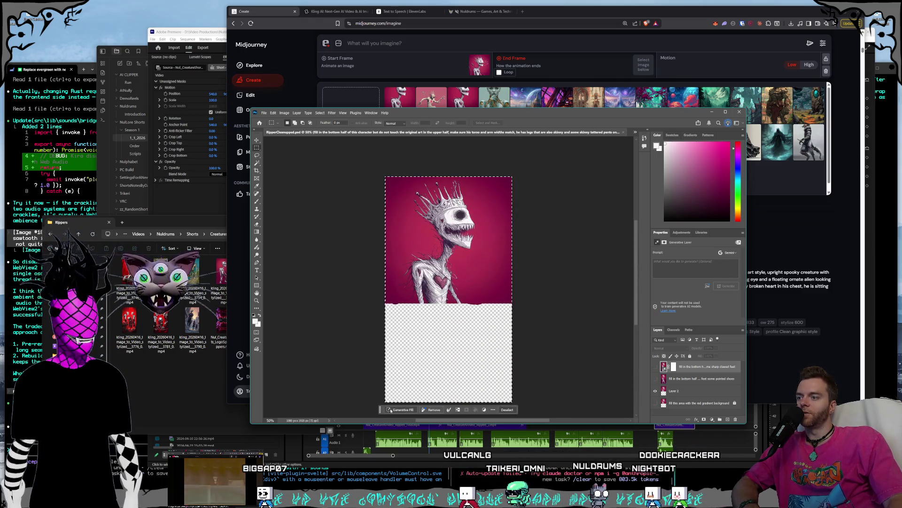
pyautogui.click(400, 409)
pyautogui.click(469, 410)
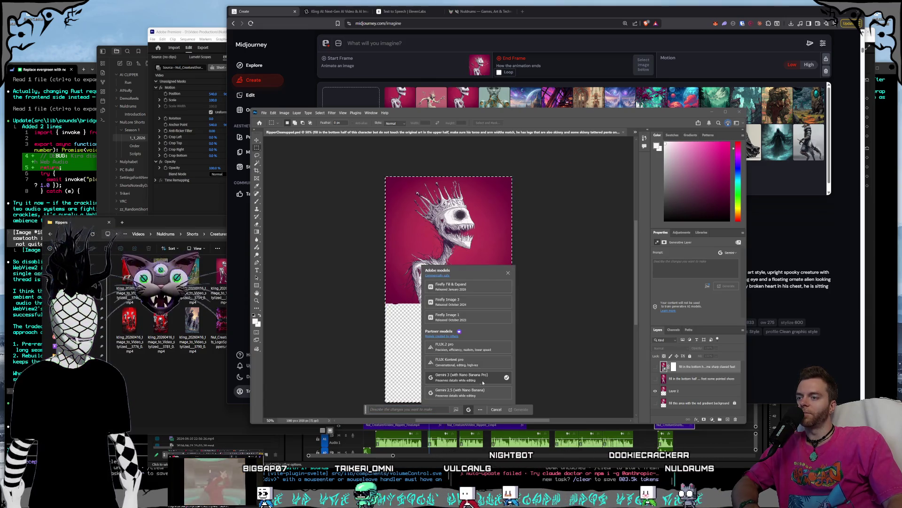
pyautogui.click(455, 379)
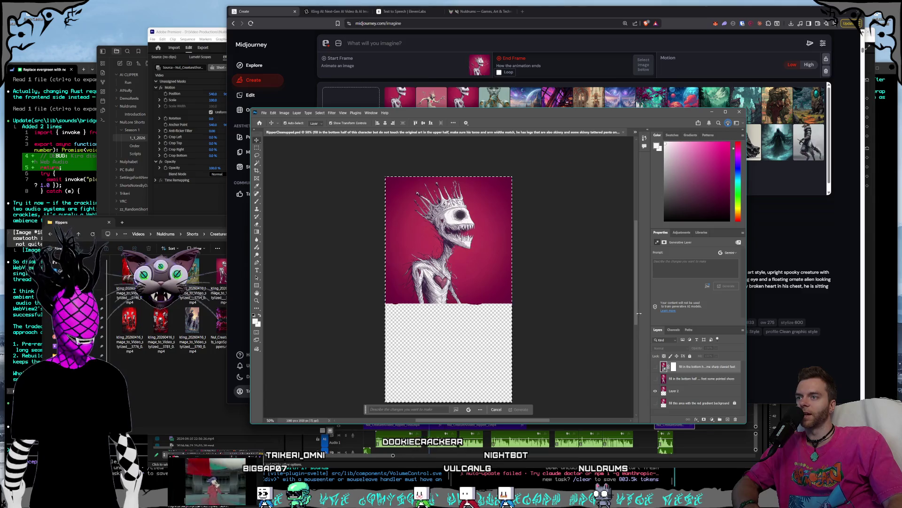
# Hide Layer 2, show the top generated layer, and minimize Photoshop
pyautogui.click(656, 391)
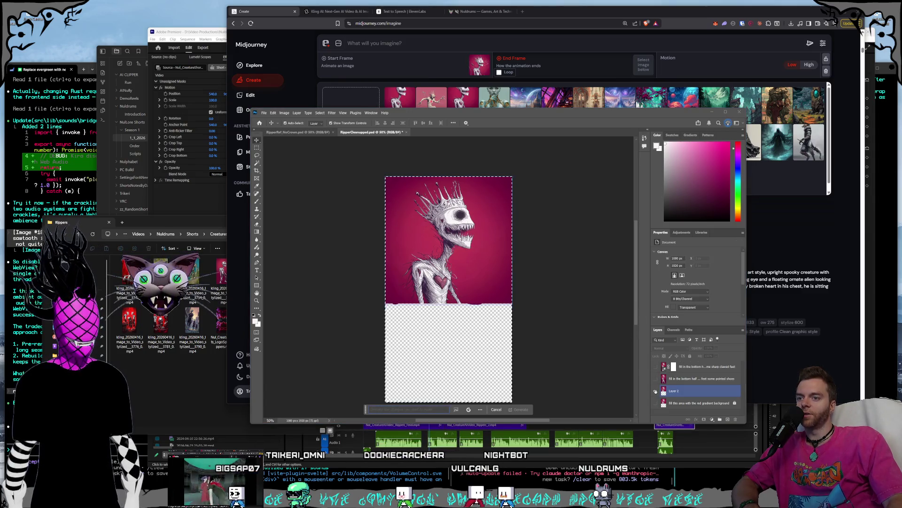
pyautogui.keyDown('alt'); pyautogui.click(656, 391); pyautogui.keyUp('alt')
pyautogui.click(656, 367)
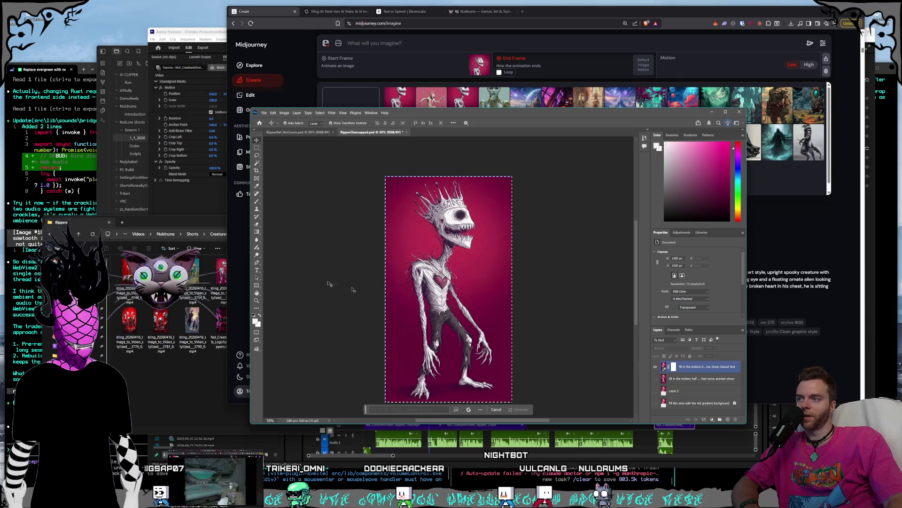
pyautogui.scroll(-2, 475, 309)
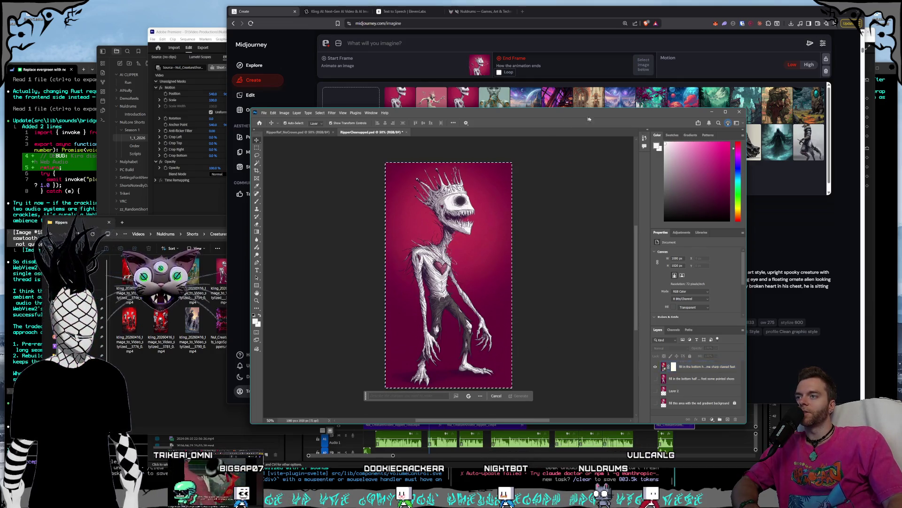
pyautogui.click(711, 113)
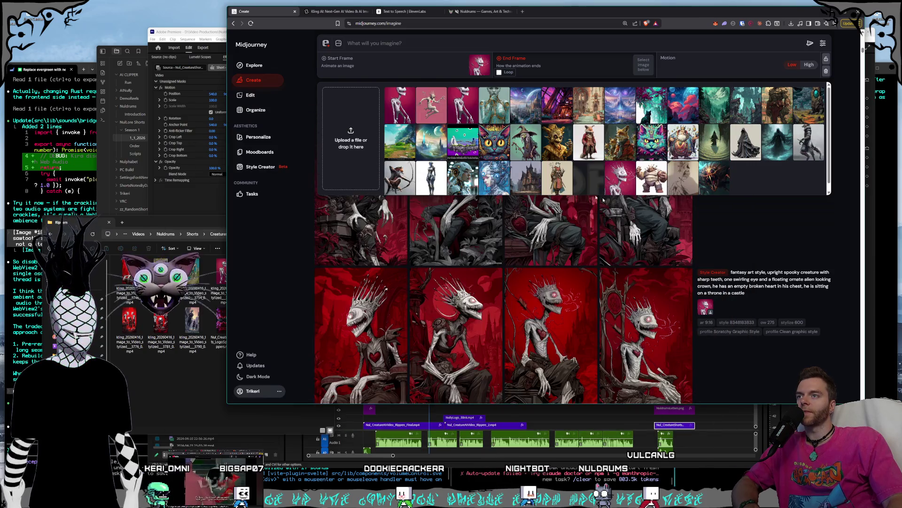
# Set and then remove the skeleton image as end frame, previewing it full size
pyautogui.click(460, 99)
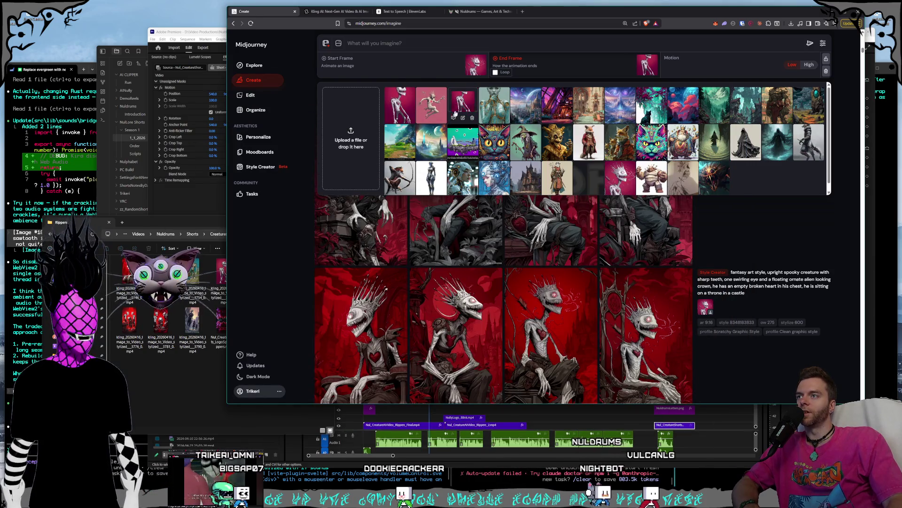
pyautogui.click(653, 62)
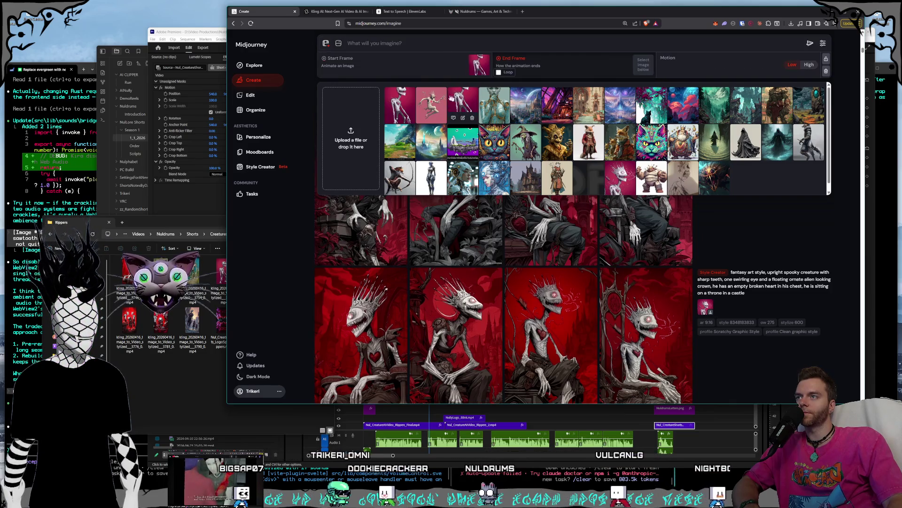
pyautogui.click(451, 99)
pyautogui.press('Escape')
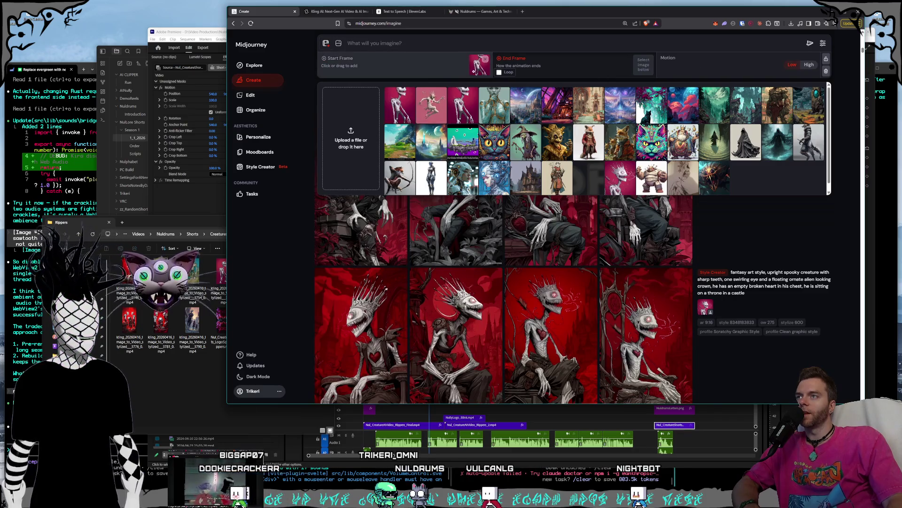
# Remove the start frame image and load the first skeleton image as Omni Reference
pyautogui.click(478, 66)
pyautogui.press('Escape')
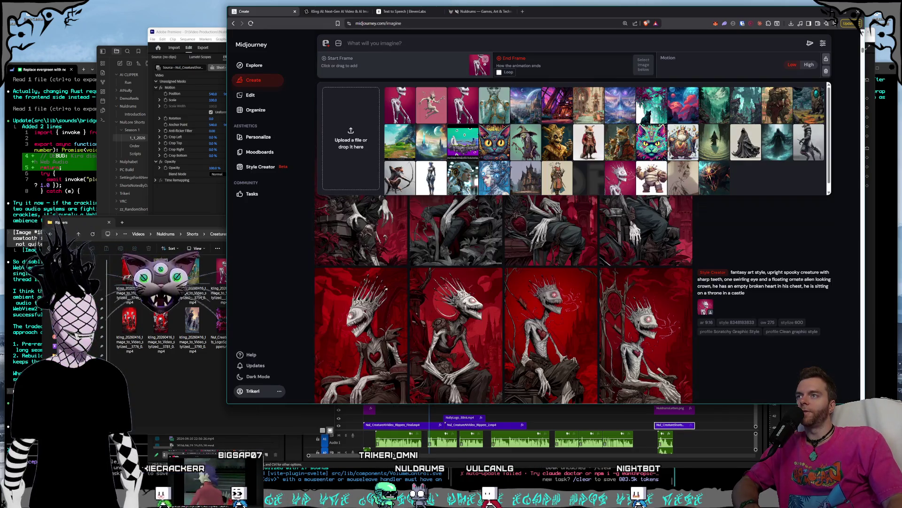
pyautogui.click(484, 61)
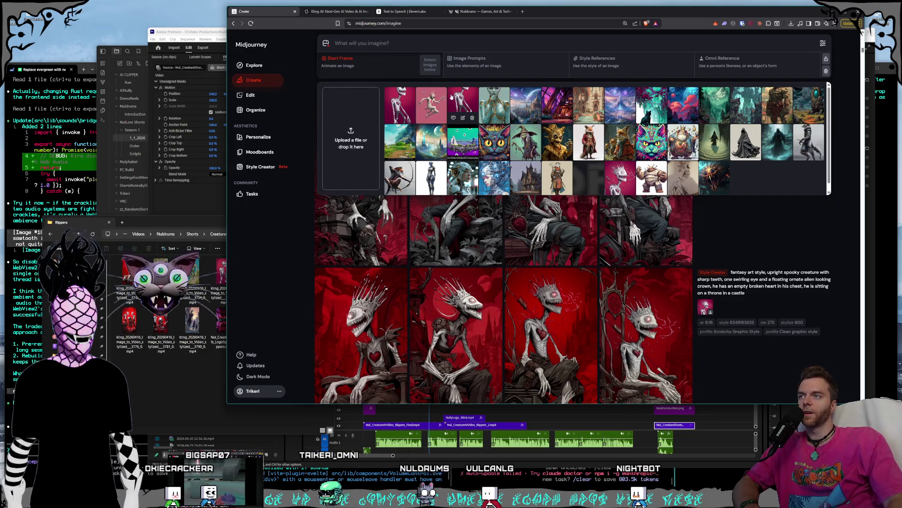
pyautogui.moveTo(390, 101)
pyautogui.mouseDown()
pyautogui.moveTo(742, 65)
pyautogui.moveTo(738, 70)
pyautogui.mouseUp()
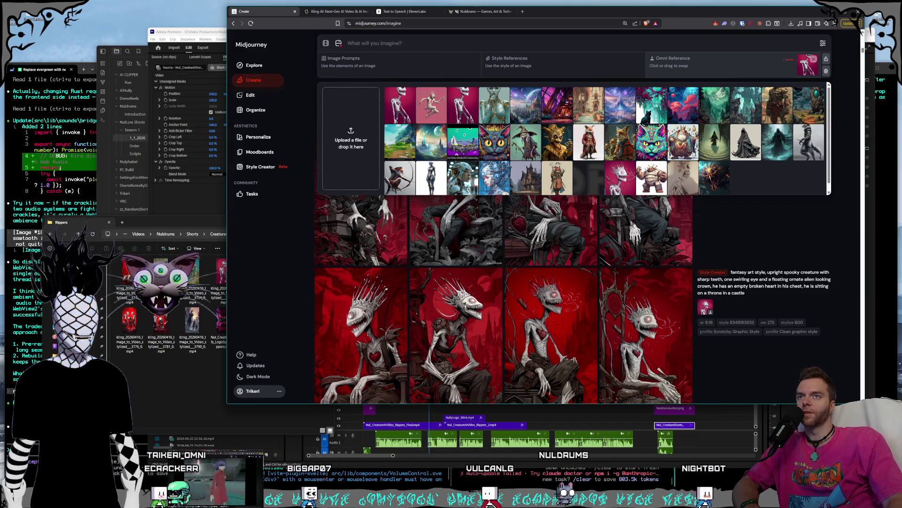
# Scroll down the Create feed to the blue-sky town creature generations
pyautogui.moveTo(787, 60)
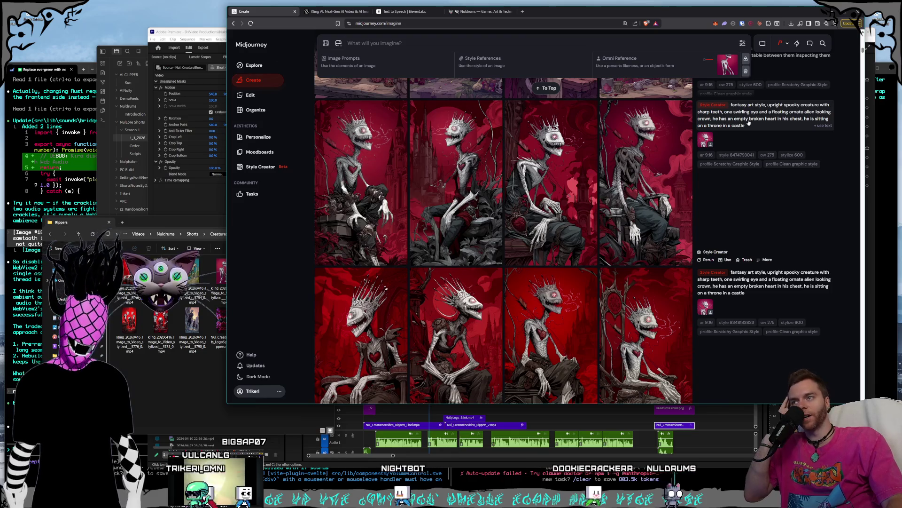
pyautogui.scroll(-4, 720, 207)
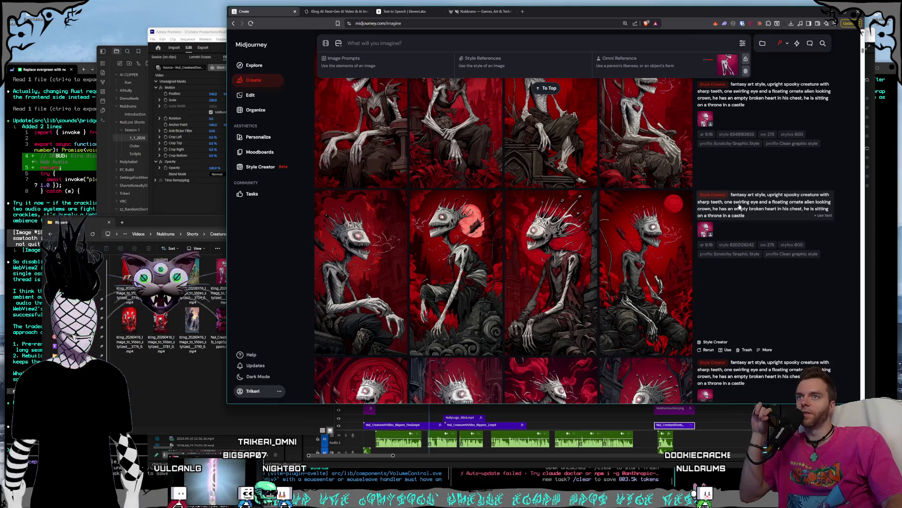
pyautogui.scroll(-1, 740, 207)
pyautogui.scroll(-1, 740, 205)
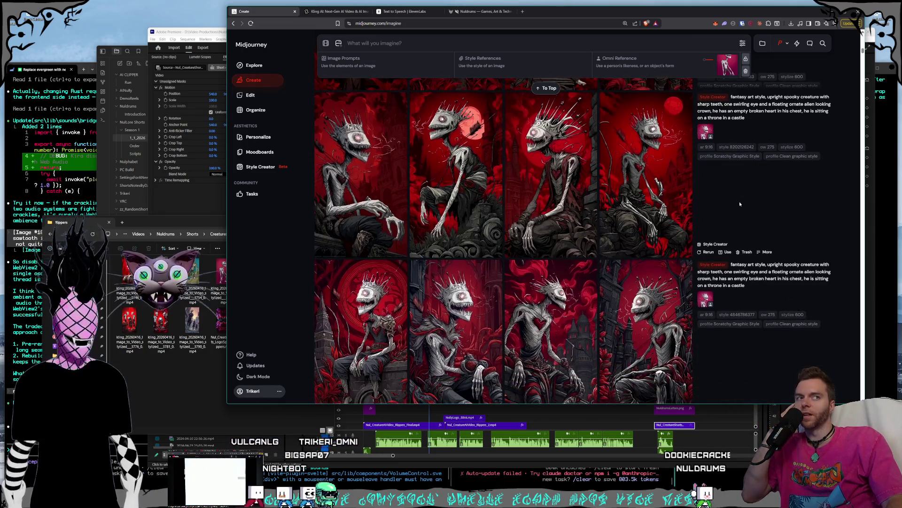
pyautogui.scroll(-4, 743, 188)
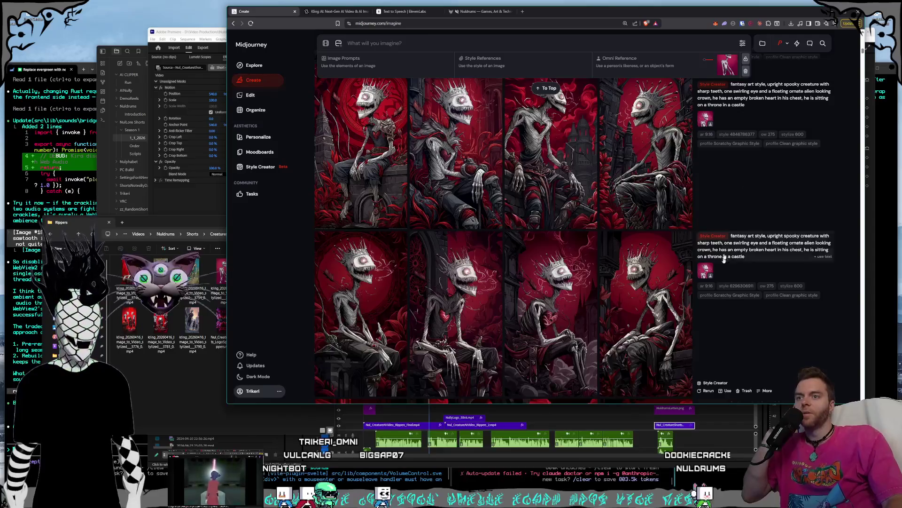
pyautogui.scroll(4, 714, 263)
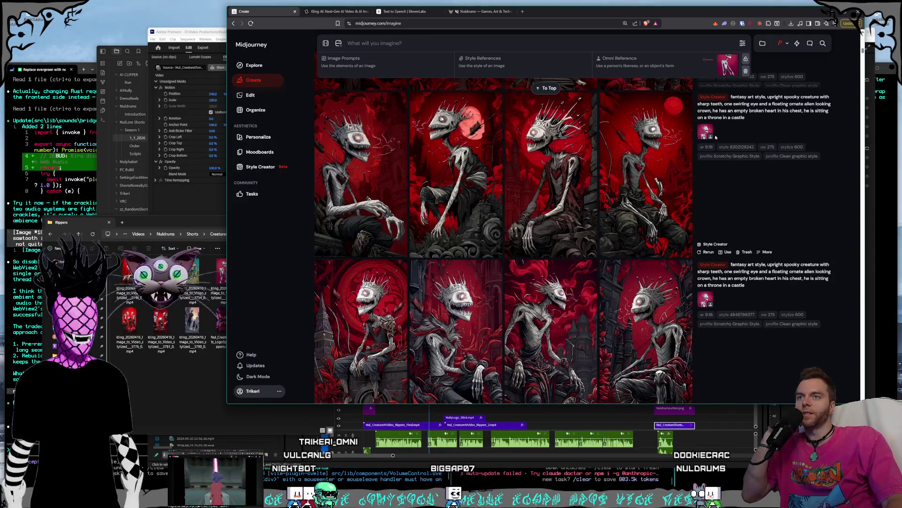
pyautogui.scroll(1, 715, 137)
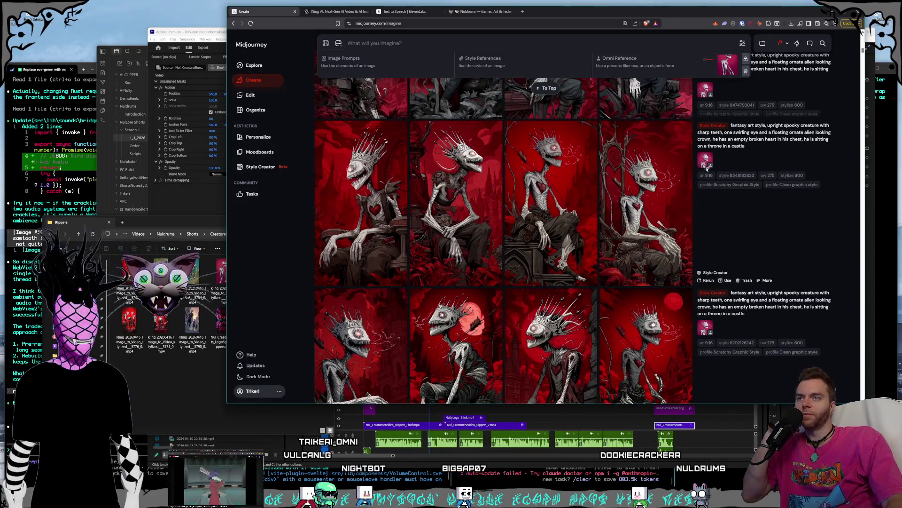
pyautogui.scroll(5, 714, 193)
pyautogui.scroll(-3, 709, 201)
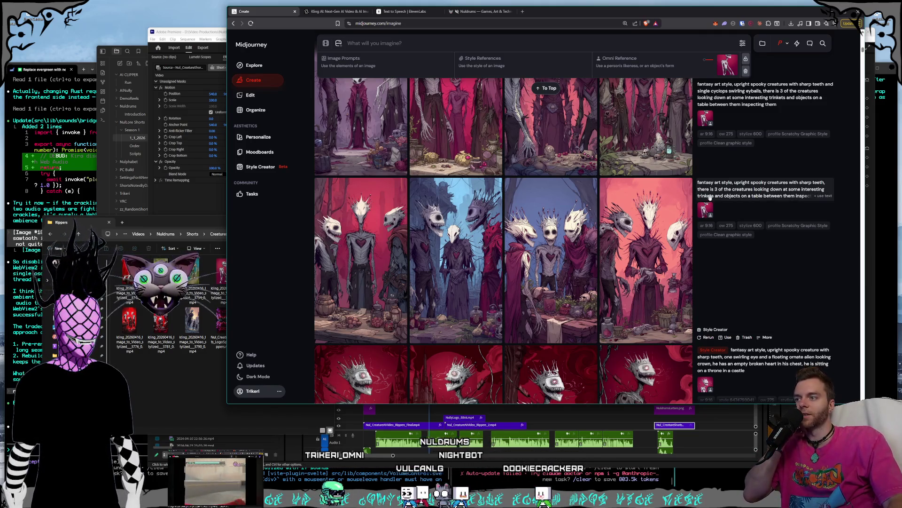
pyautogui.scroll(-5, 540, 265)
pyautogui.scroll(-10, 539, 266)
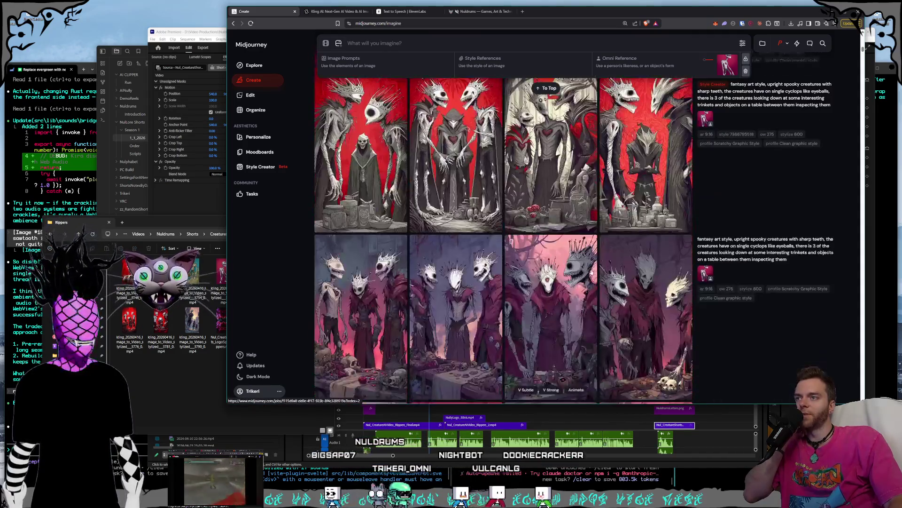
pyautogui.scroll(-10, 626, 269)
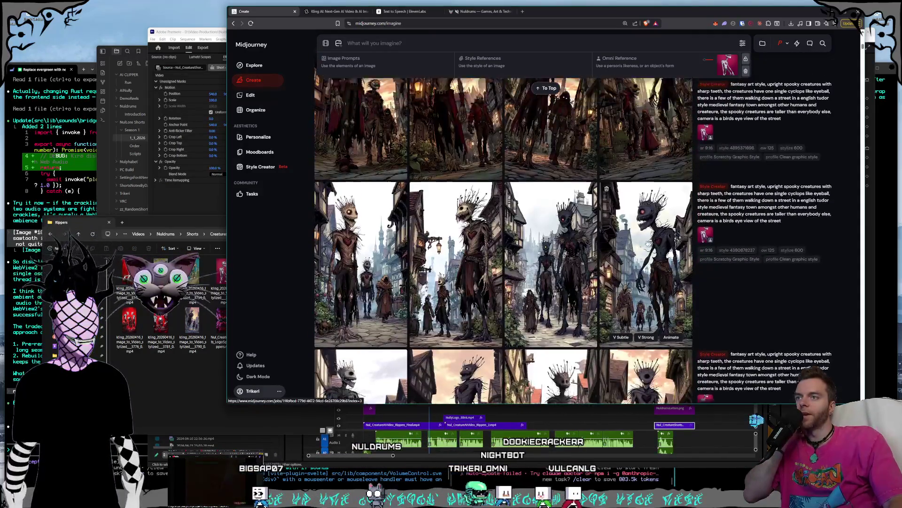
pyautogui.scroll(-8, 509, 275)
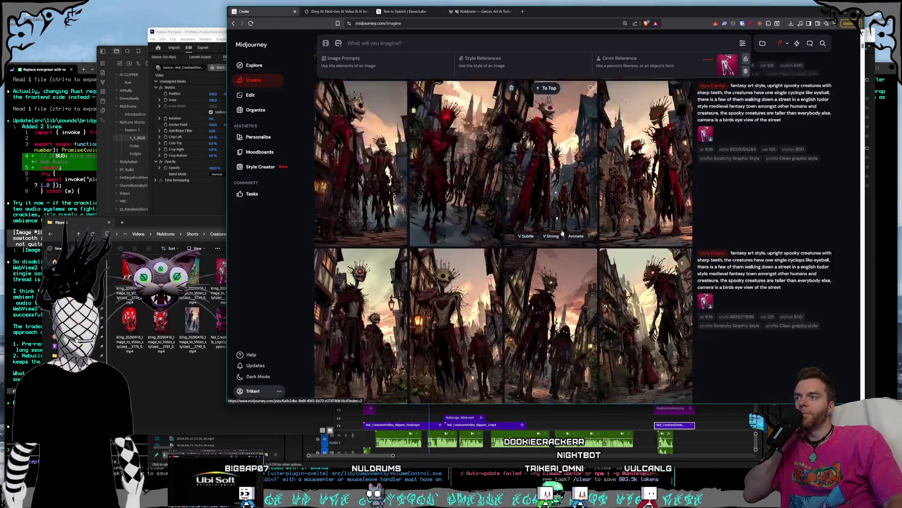
pyautogui.scroll(-4, 508, 275)
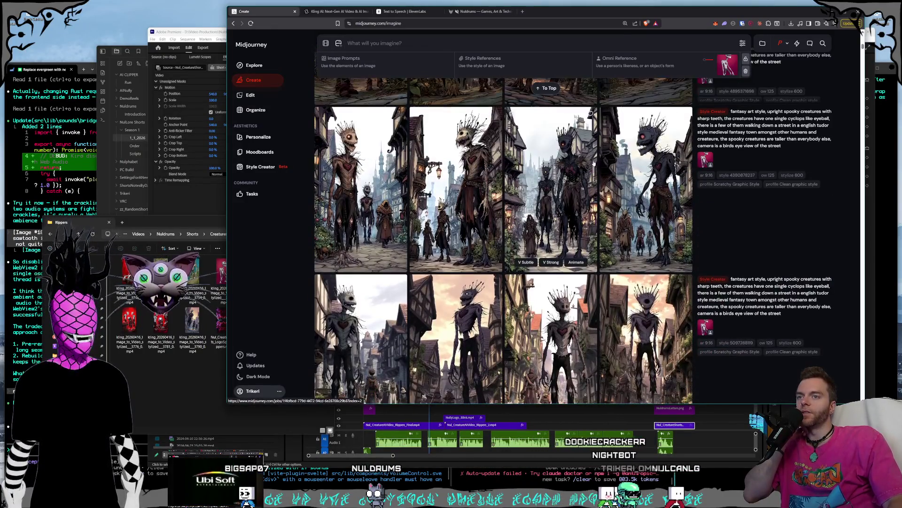
pyautogui.scroll(-4, 625, 275)
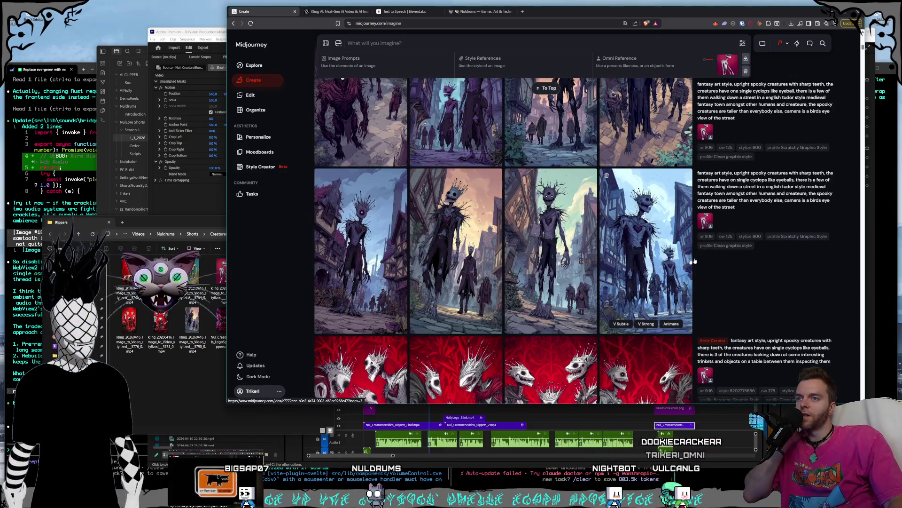
pyautogui.scroll(-4, 672, 259)
pyautogui.scroll(4, 658, 256)
# Open the fourth blue-town creature image full size, close it, and reopen it
pyautogui.click(646, 253)
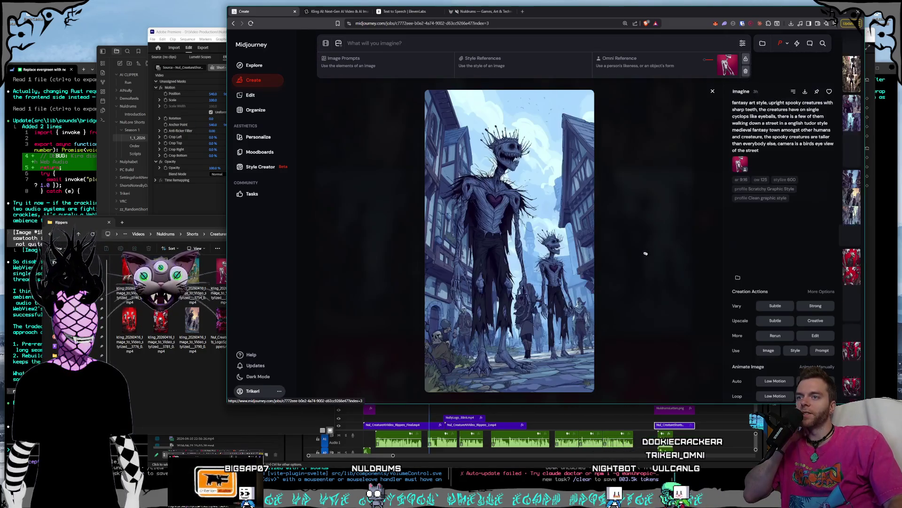
pyautogui.scroll(-3, 693, 267)
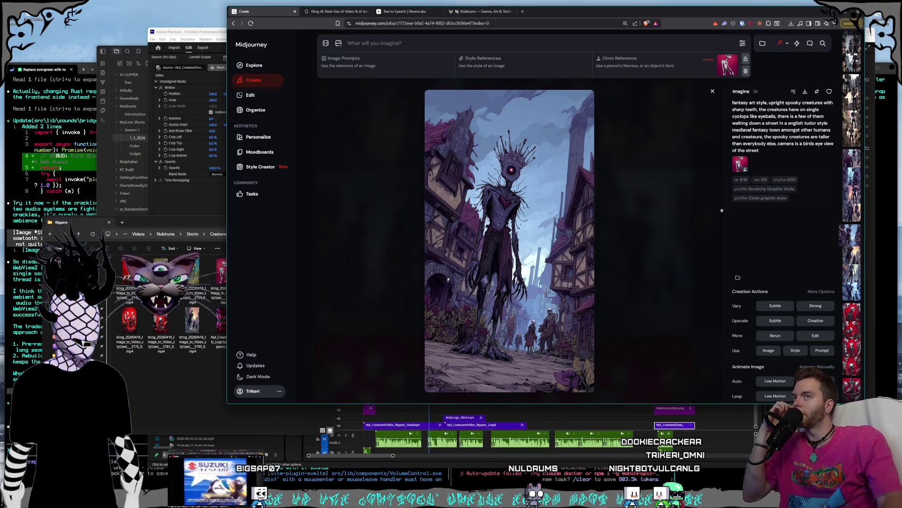
pyautogui.click(714, 91)
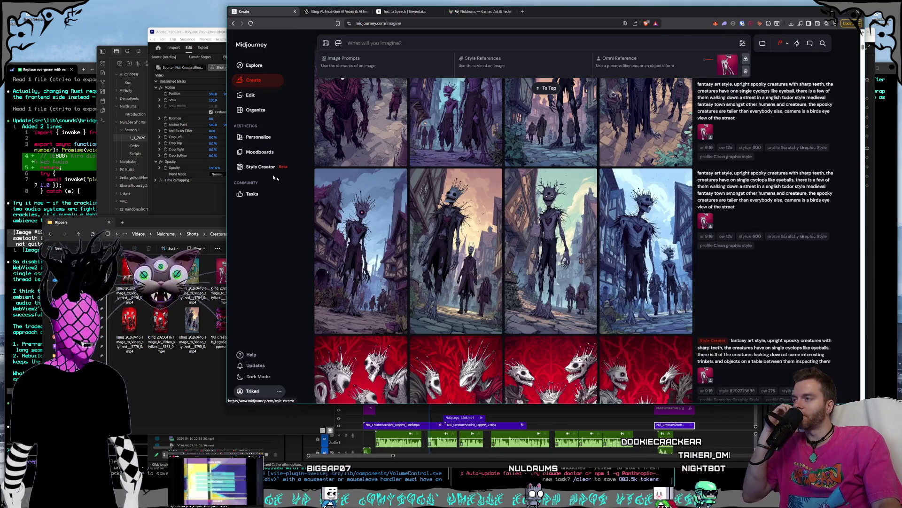
pyautogui.click(621, 242)
pyautogui.press('Escape')
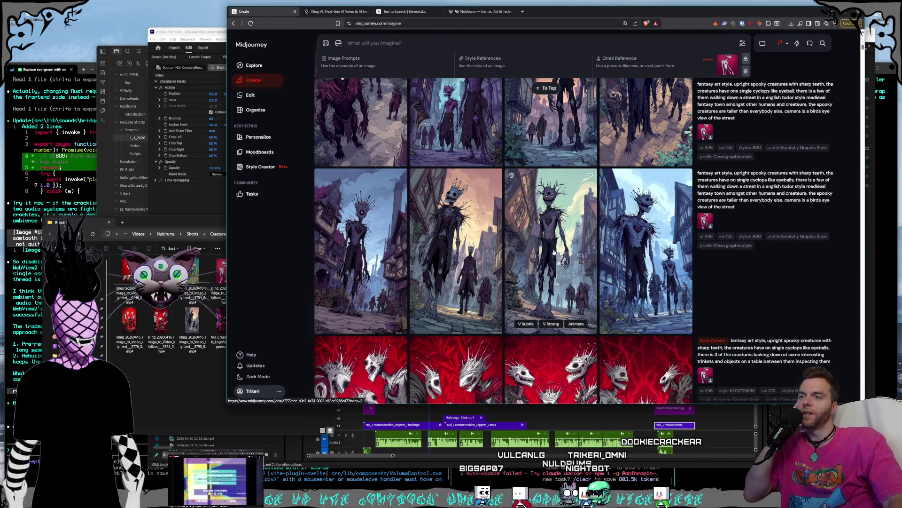
# View the third, crowned-skeleton, and first images of the row, then close the viewer
pyautogui.click(576, 243)
pyautogui.press('Left')
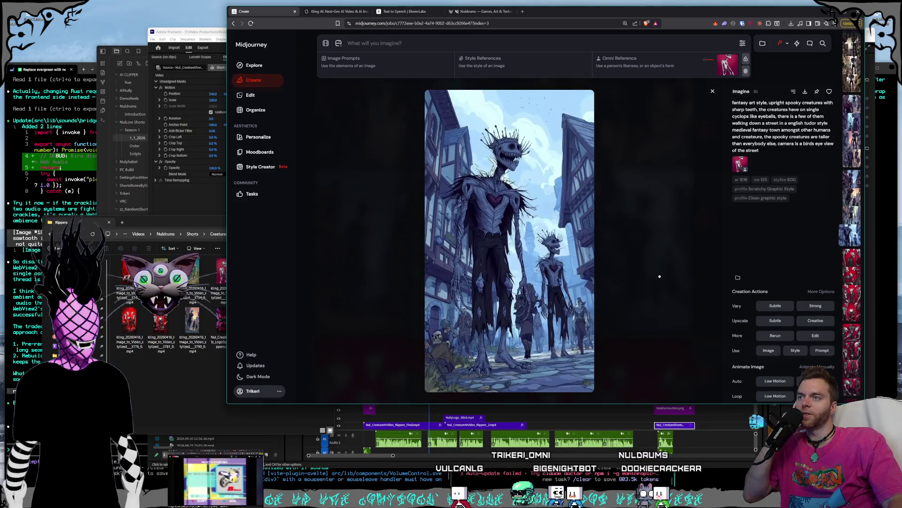
pyautogui.press('Escape')
pyautogui.click(620, 268)
pyautogui.click(343, 253)
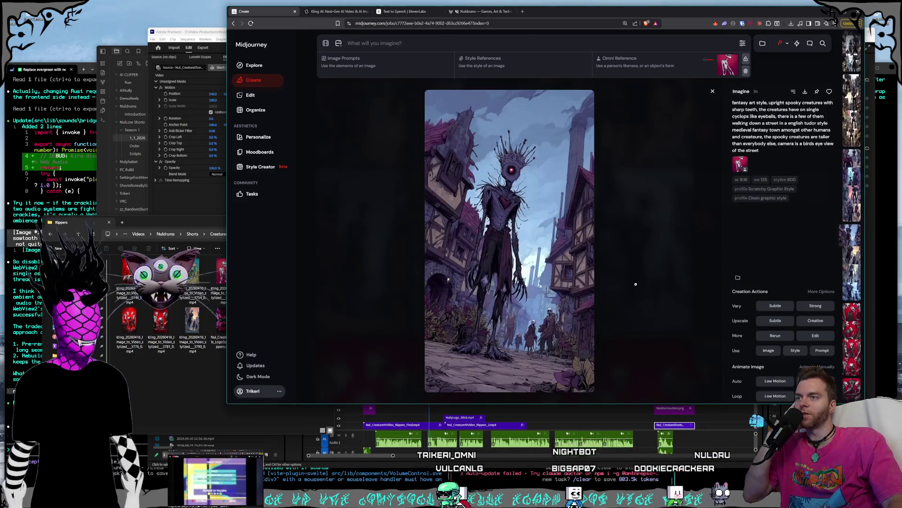
pyautogui.click(635, 284)
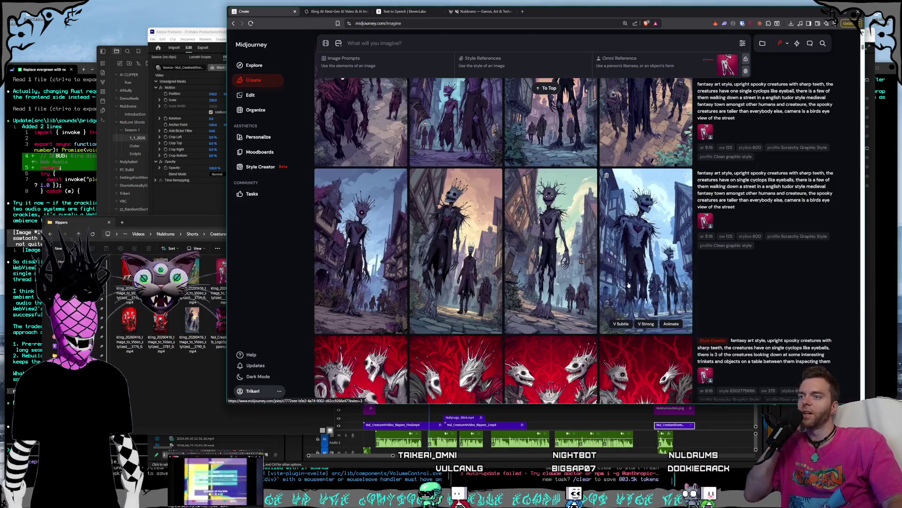
# Scroll up to the red-clad street-creature results and open one full size
pyautogui.click(789, 44)
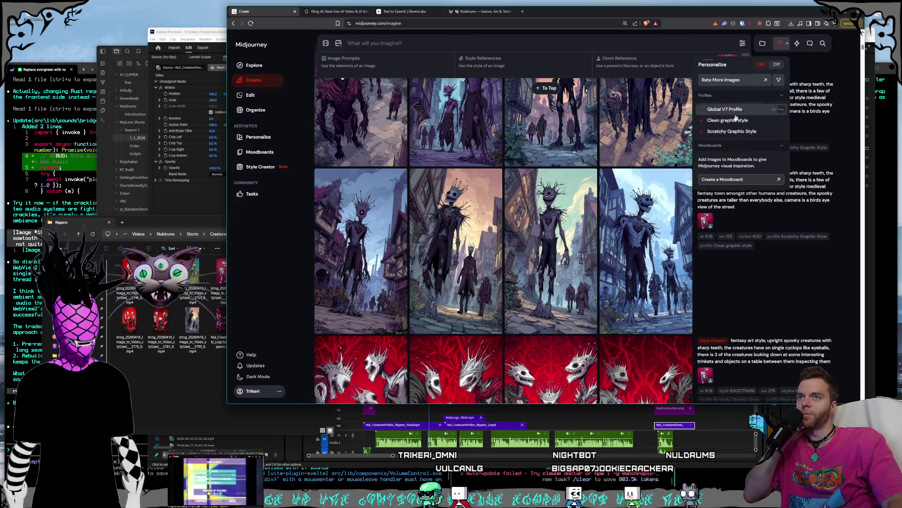
pyautogui.scroll(3, 580, 321)
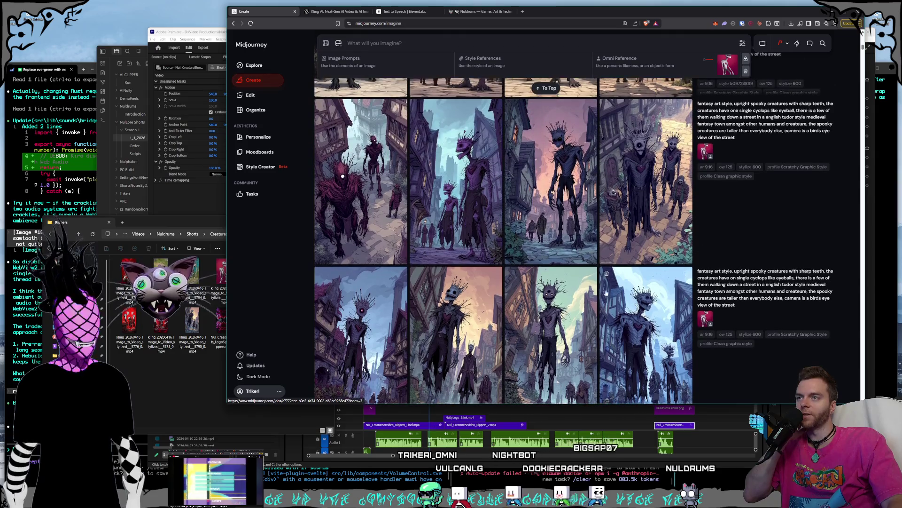
pyautogui.scroll(10, 581, 322)
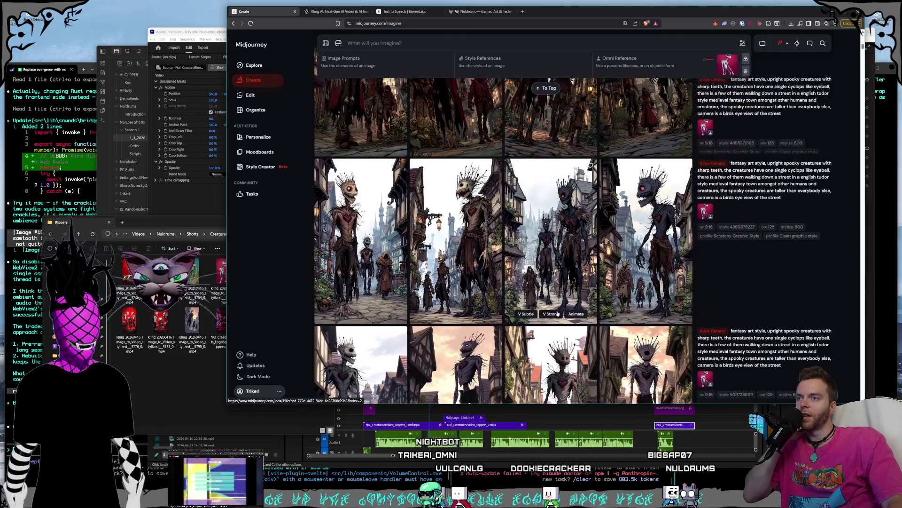
pyautogui.scroll(3, 556, 313)
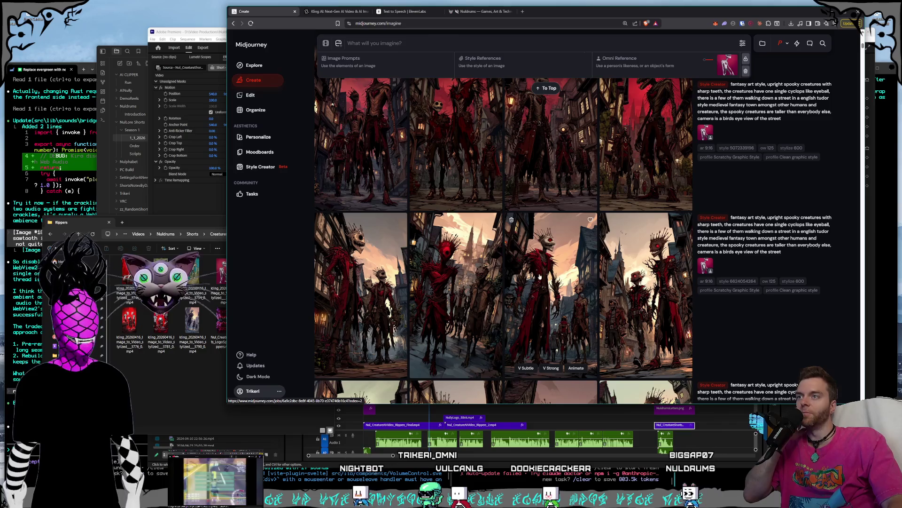
pyautogui.scroll(10, 539, 277)
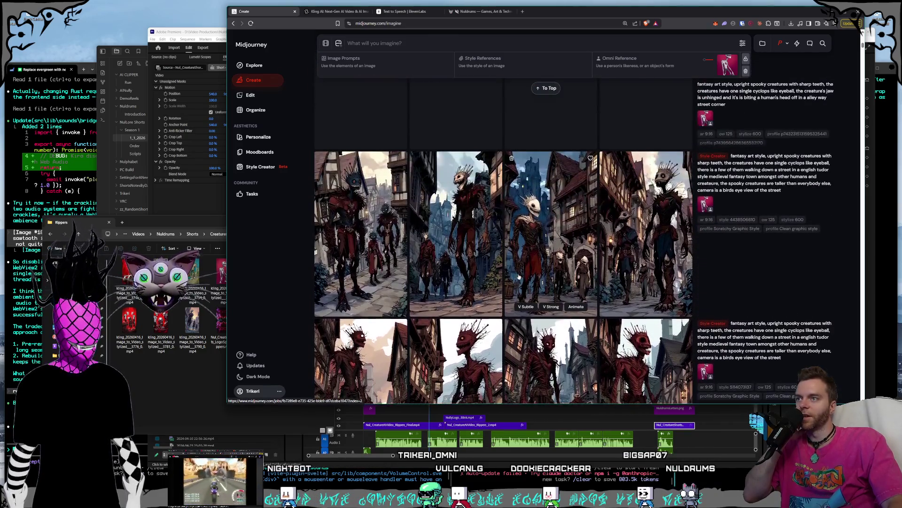
pyautogui.scroll(10, 498, 272)
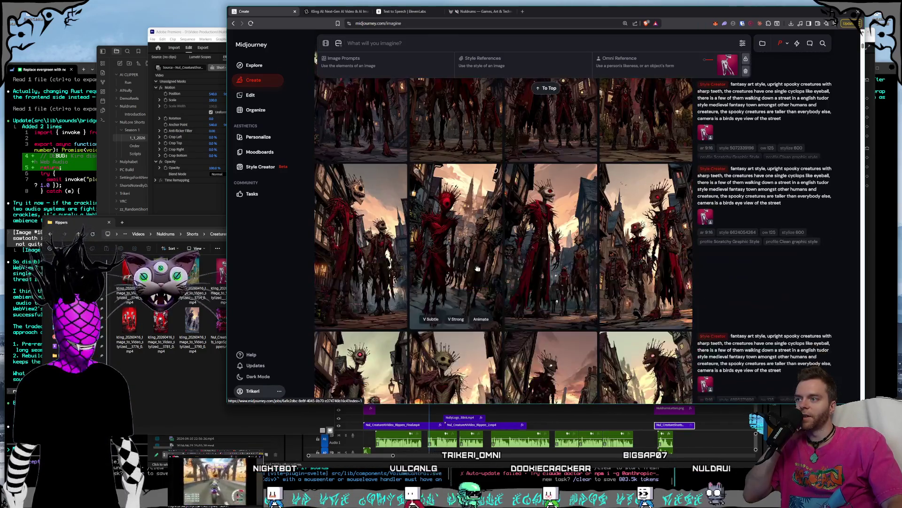
pyautogui.click(477, 268)
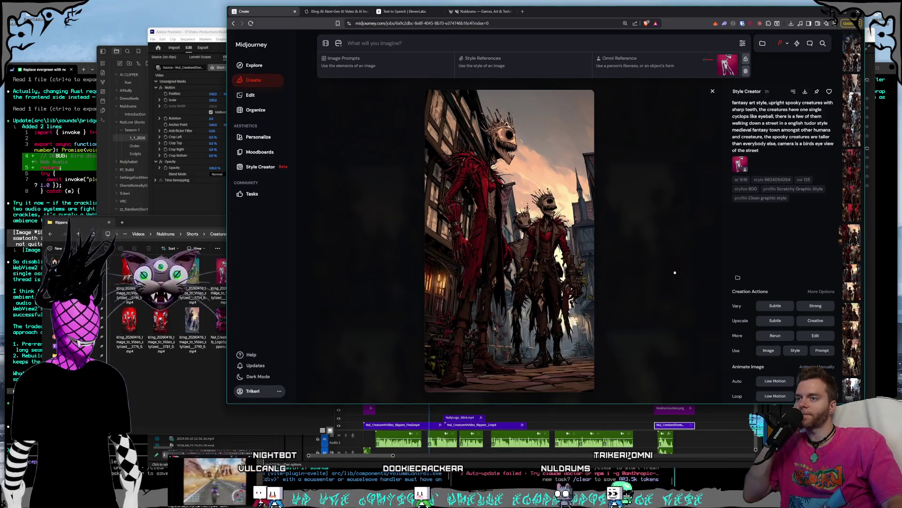
# Close the red creature image and scroll down to the green Hansel and Gretel results
pyautogui.click(713, 91)
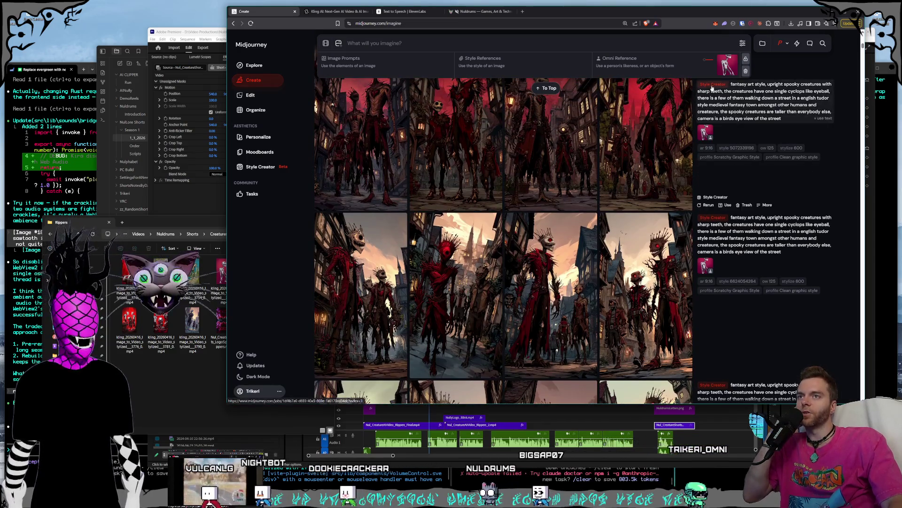
pyautogui.scroll(-1, 707, 127)
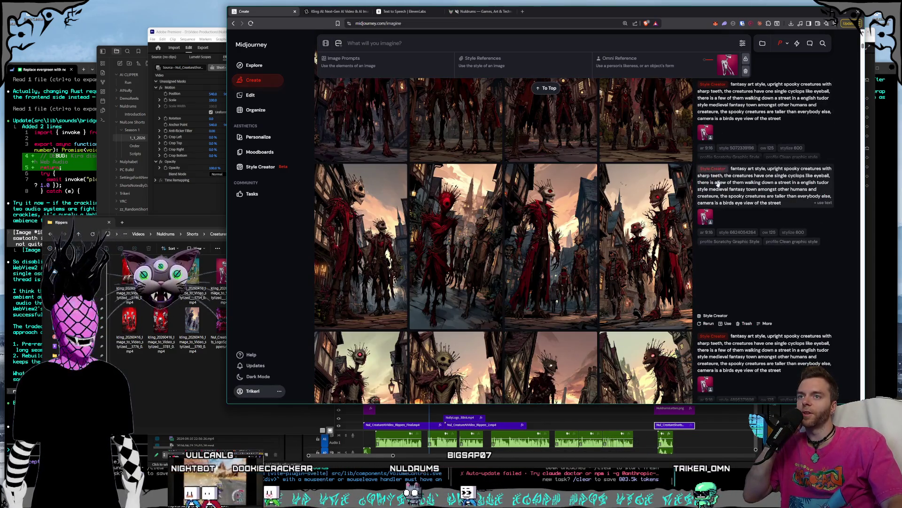
pyautogui.scroll(-5, 689, 233)
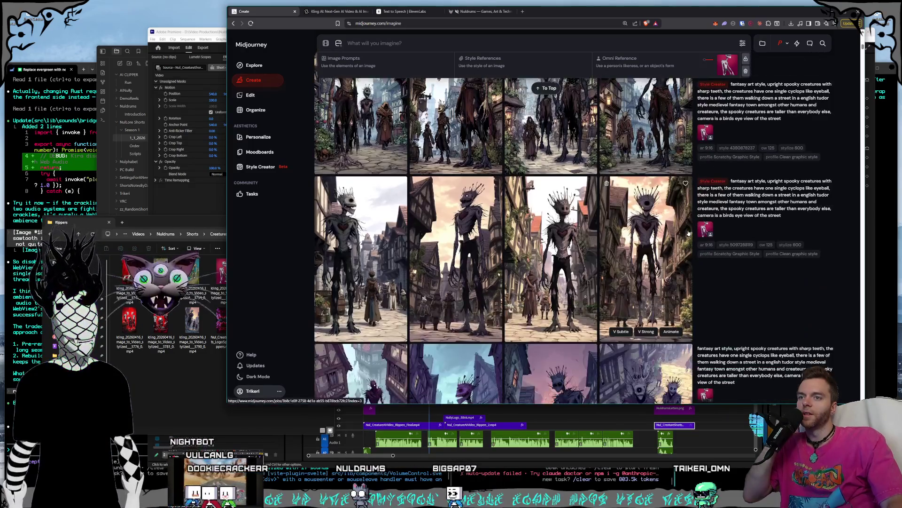
pyautogui.scroll(-3, 689, 233)
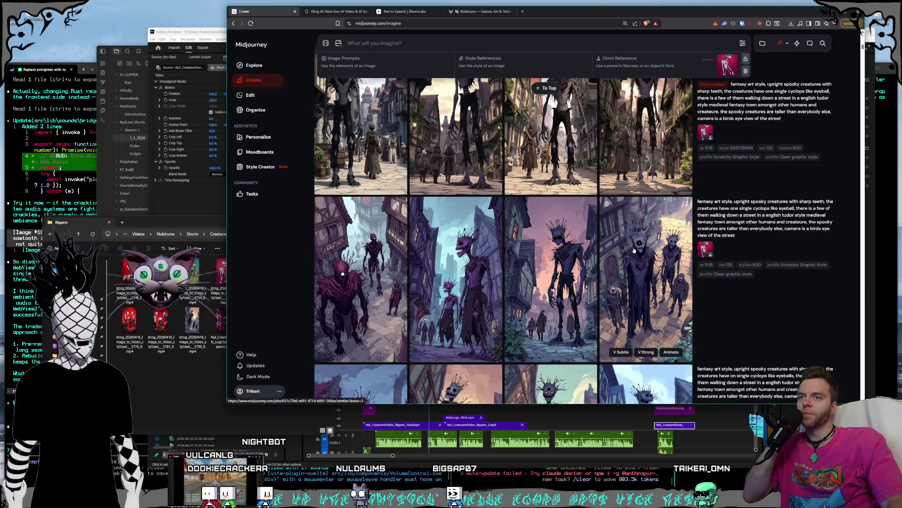
pyautogui.scroll(-5, 658, 245)
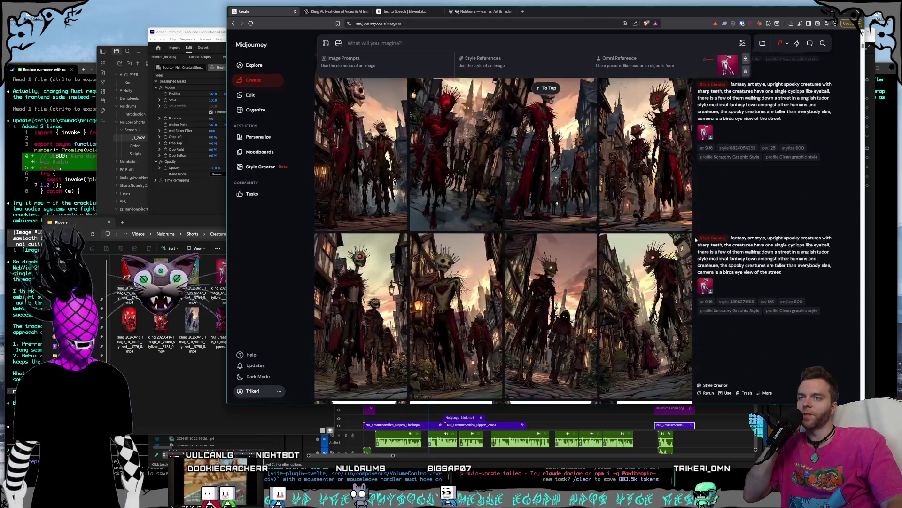
pyautogui.scroll(-10, 696, 240)
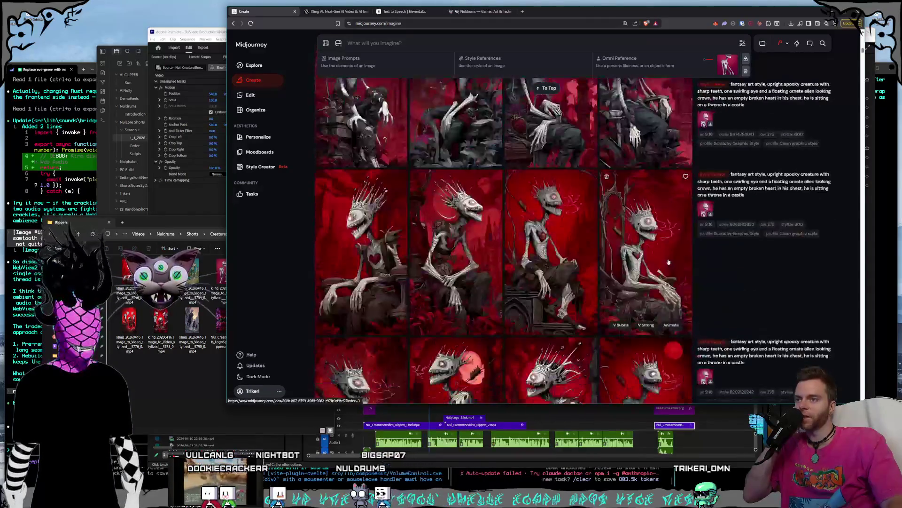
pyautogui.scroll(-10, 668, 262)
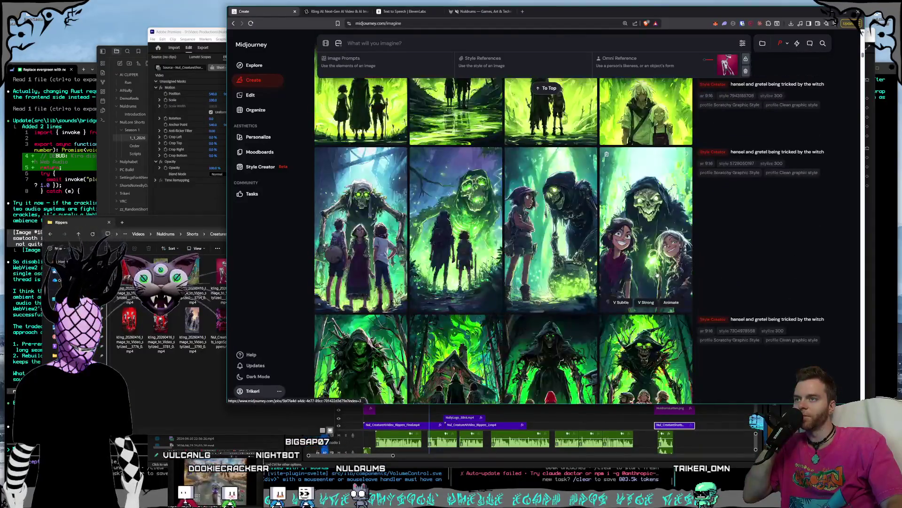
# Open the gray-haired swamp witch with two children beside skulls full size
pyautogui.scroll(-10, 657, 274)
pyautogui.scroll(-10, 653, 276)
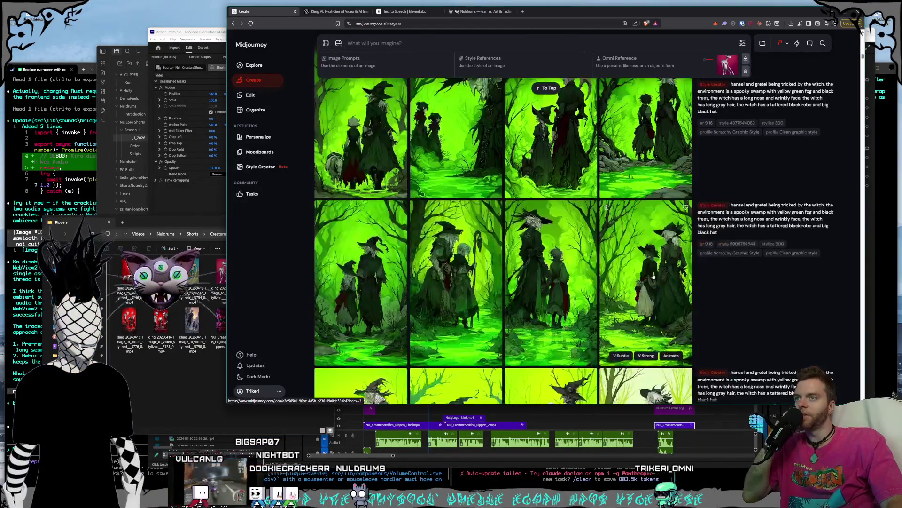
pyautogui.scroll(-5, 651, 278)
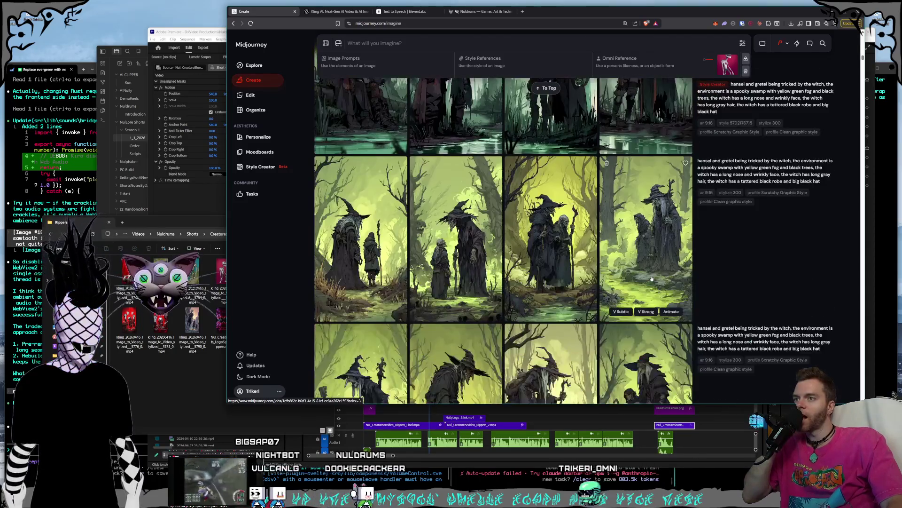
pyautogui.scroll(5, 652, 279)
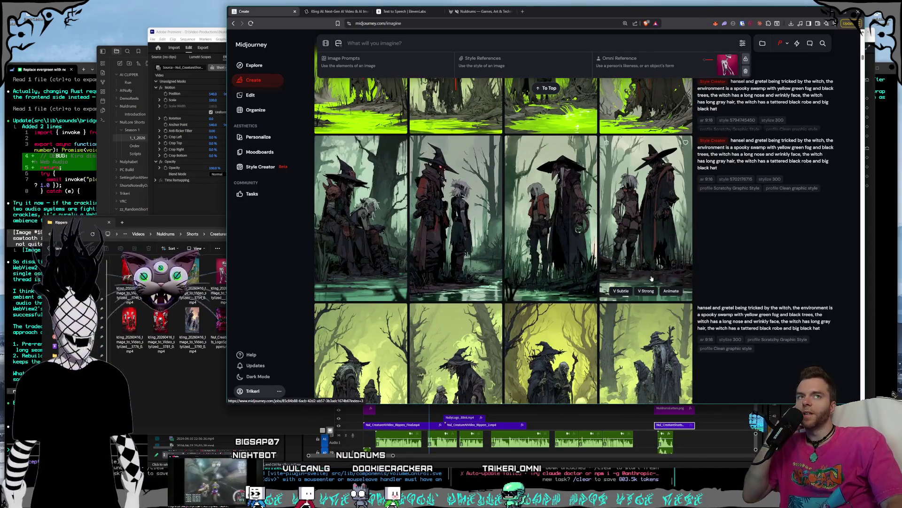
pyautogui.scroll(-3, 652, 279)
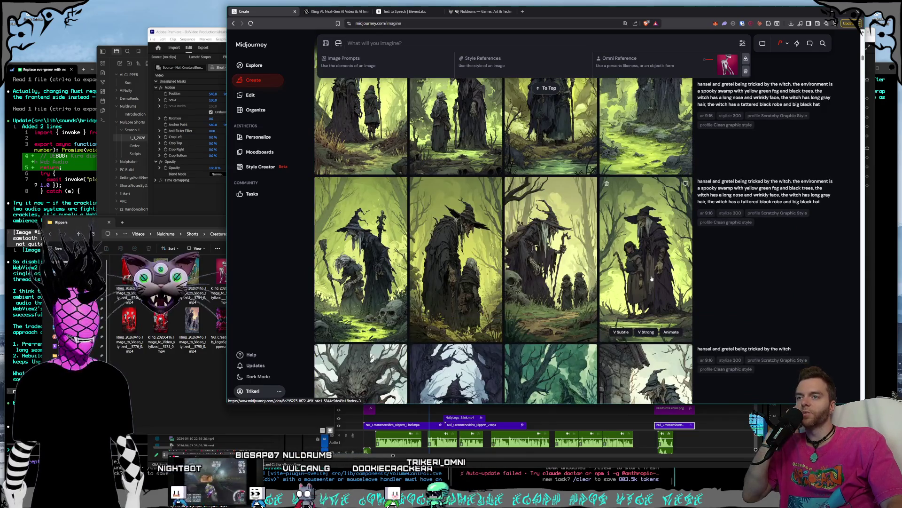
pyautogui.scroll(-5, 651, 278)
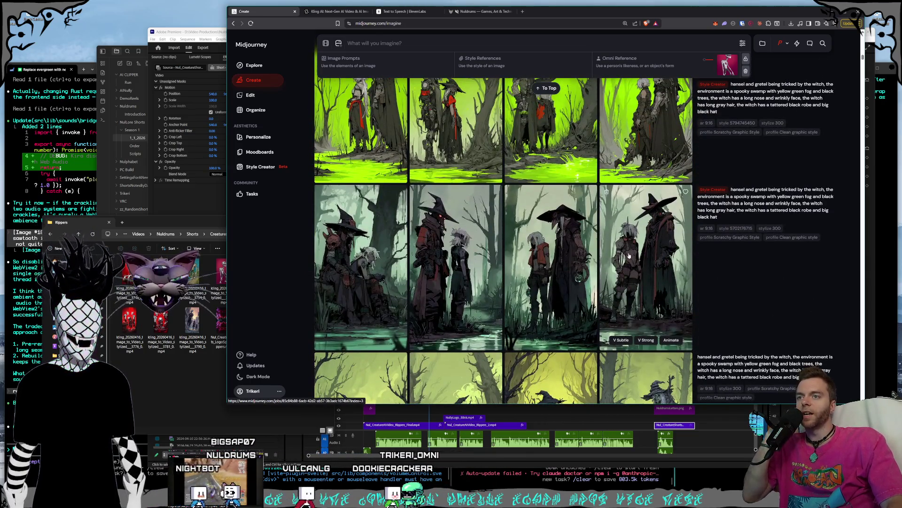
pyautogui.scroll(3, 629, 255)
pyautogui.scroll(-3, 639, 263)
pyautogui.scroll(4, 655, 273)
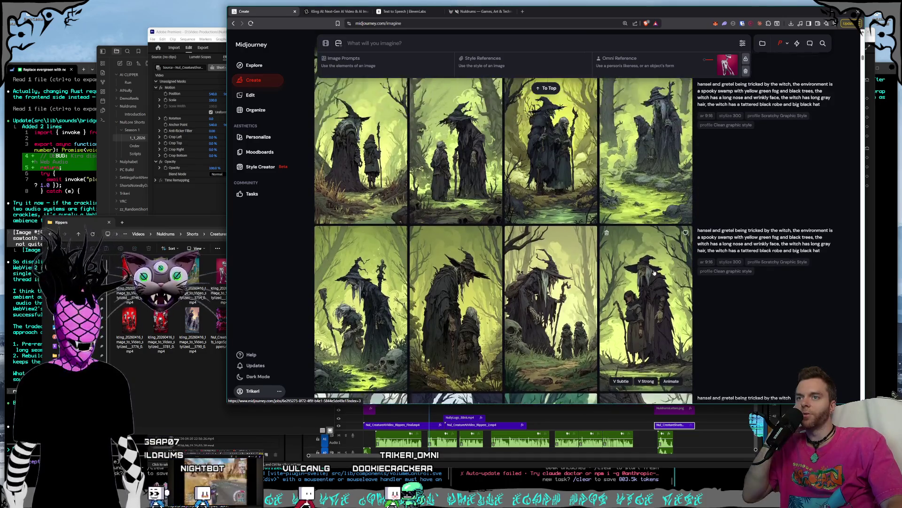
pyautogui.scroll(-4, 655, 272)
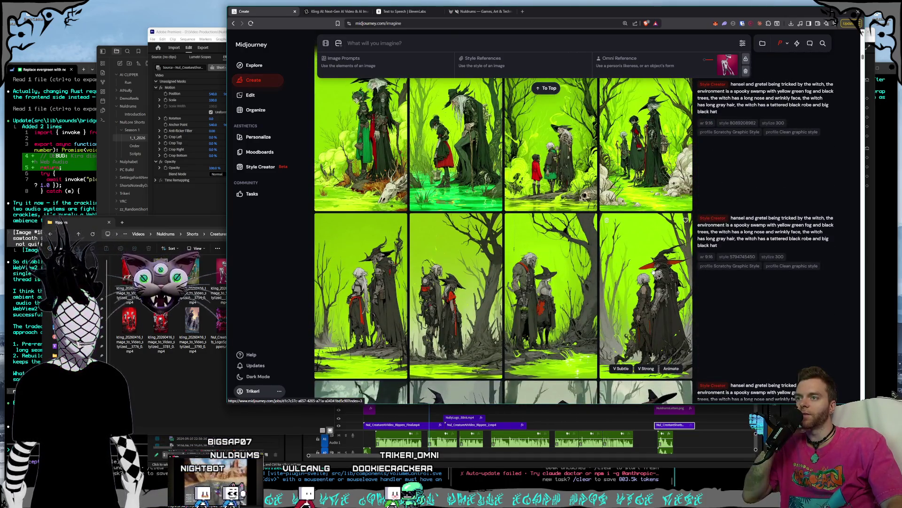
pyautogui.scroll(3, 652, 271)
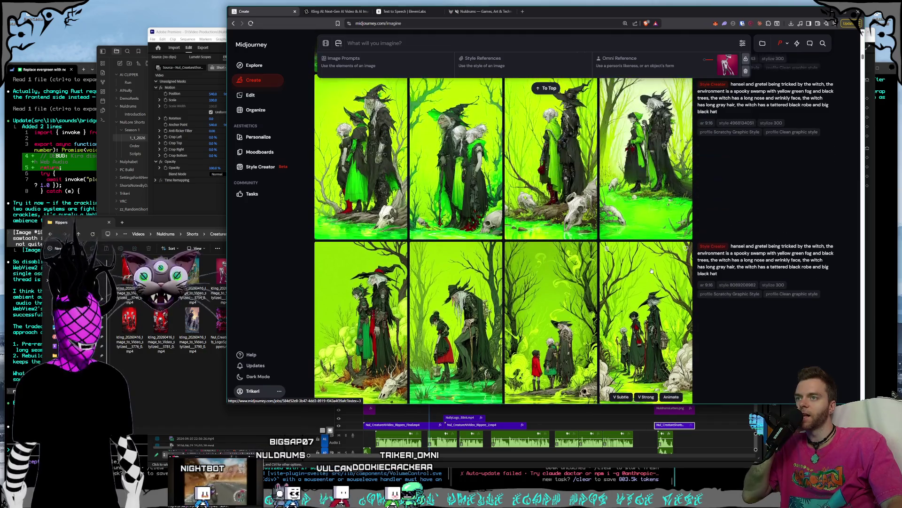
pyautogui.scroll(6, 651, 270)
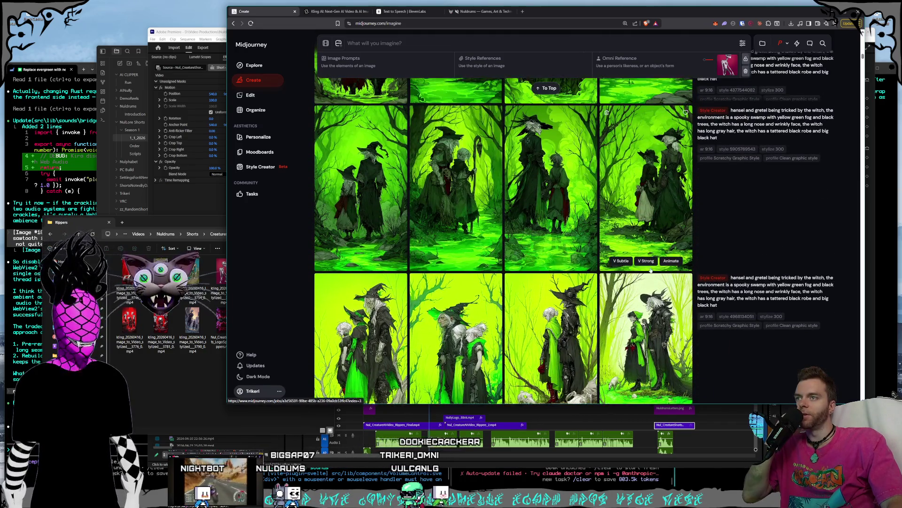
pyautogui.scroll(3, 651, 270)
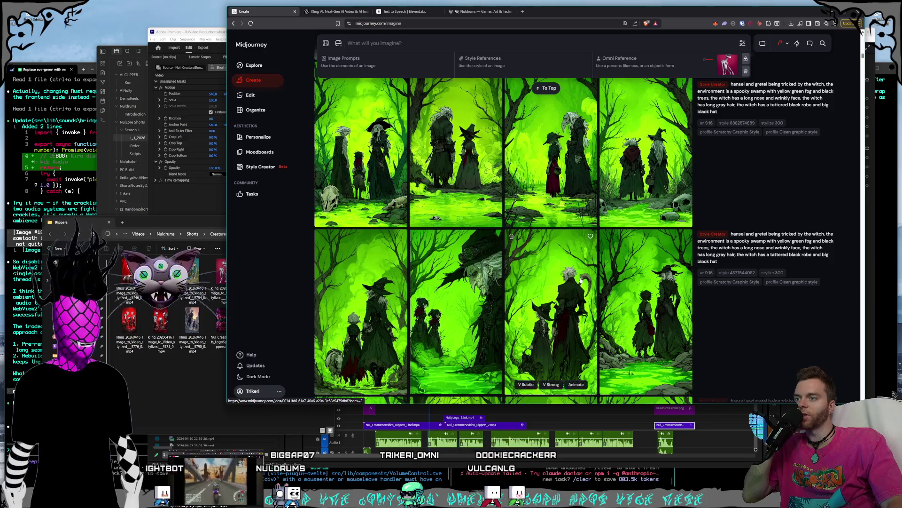
pyautogui.scroll(3, 581, 281)
pyautogui.click(581, 282)
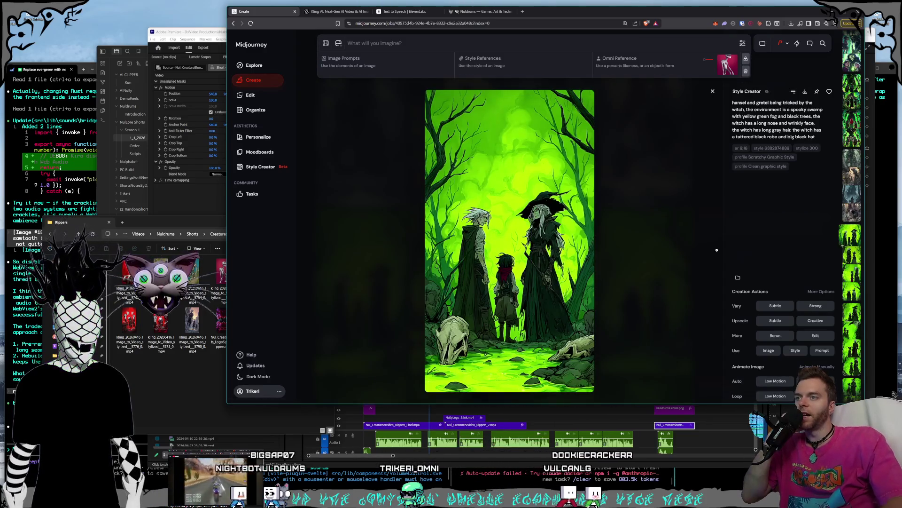
# Step through three more witch images in the full-size viewer, then close it to return to the feed
pyautogui.scroll(-5, 716, 250)
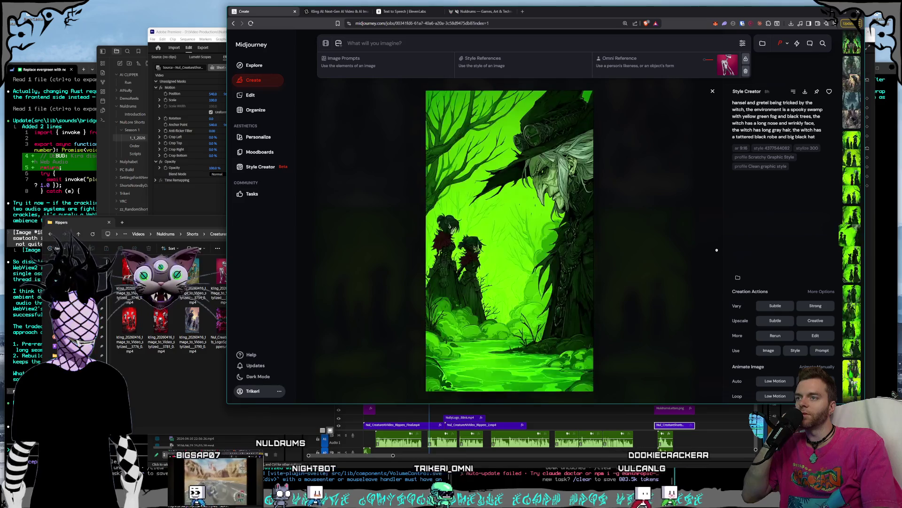
pyautogui.scroll(-4, 717, 250)
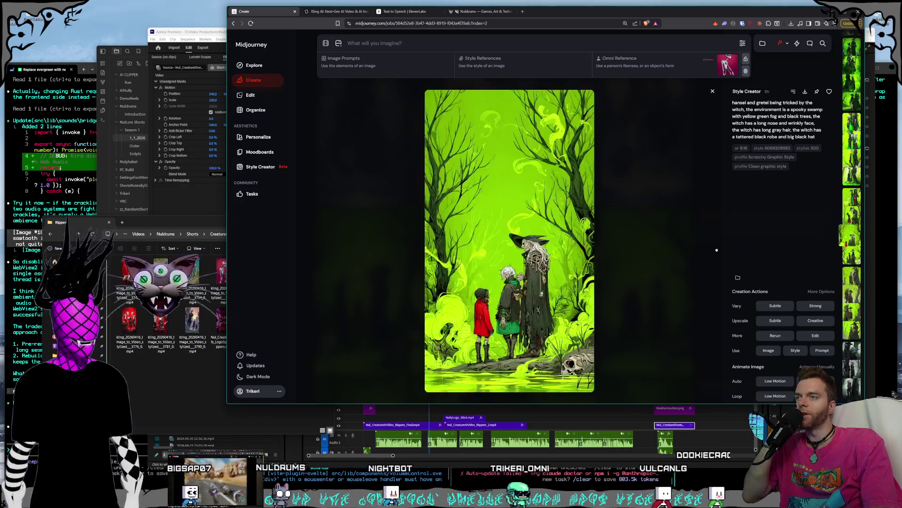
pyautogui.scroll(-4, 717, 250)
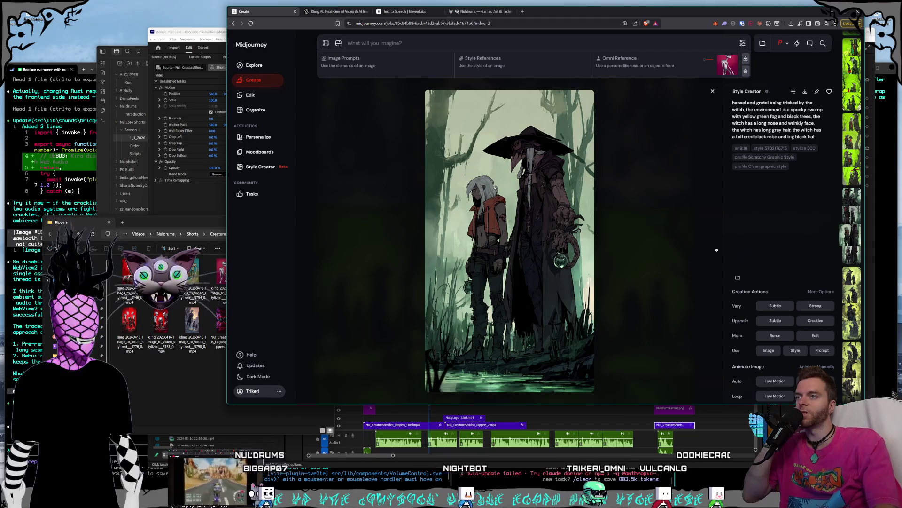
pyautogui.click(712, 90)
pyautogui.scroll(-3, 647, 251)
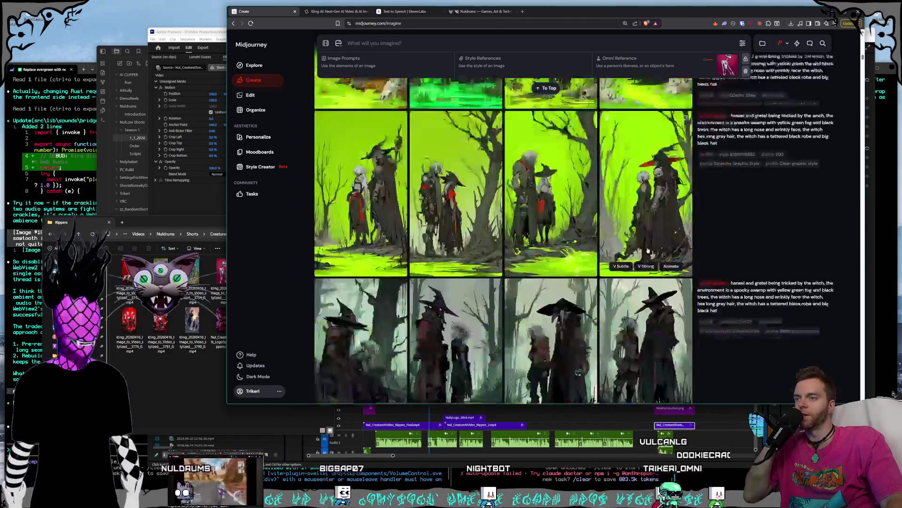
# Scroll down past the witch, robot, cave and goblin rows to the Apr 12, 2026 galaxy portal results
pyautogui.scroll(-10, 647, 252)
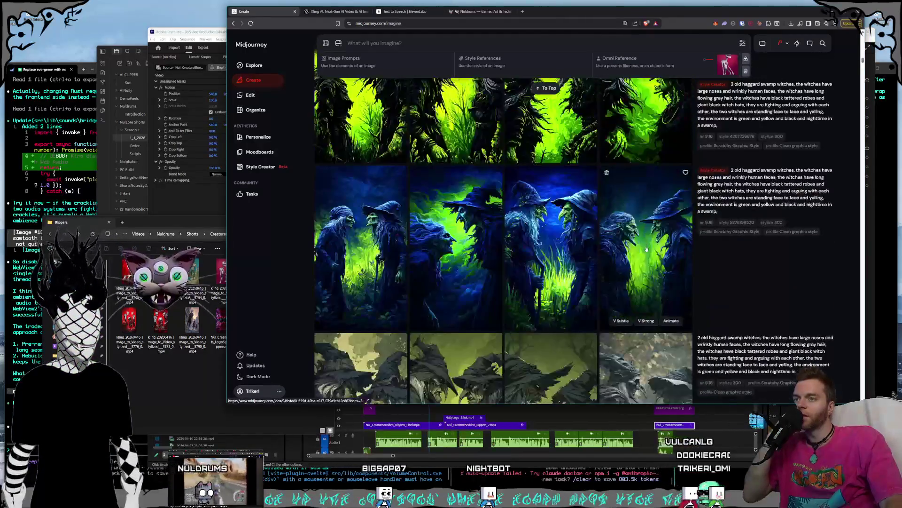
pyautogui.scroll(-10, 647, 250)
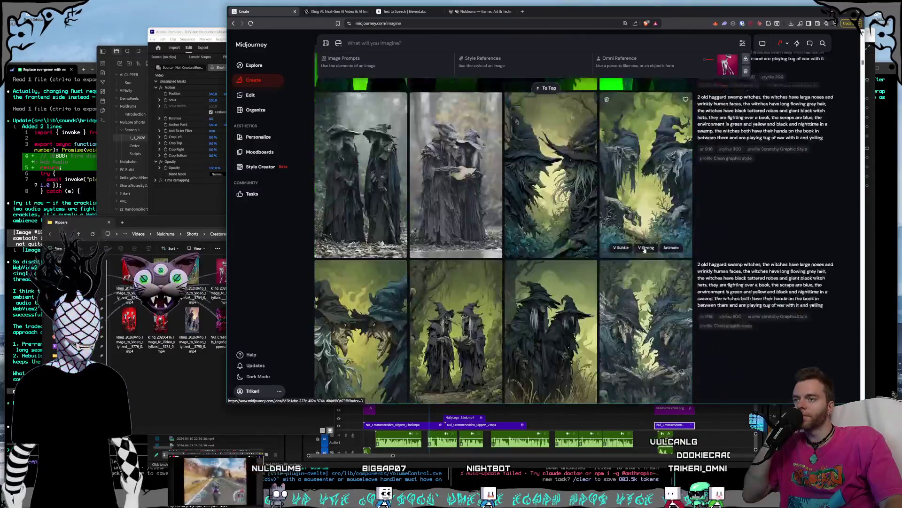
pyautogui.scroll(-15, 645, 249)
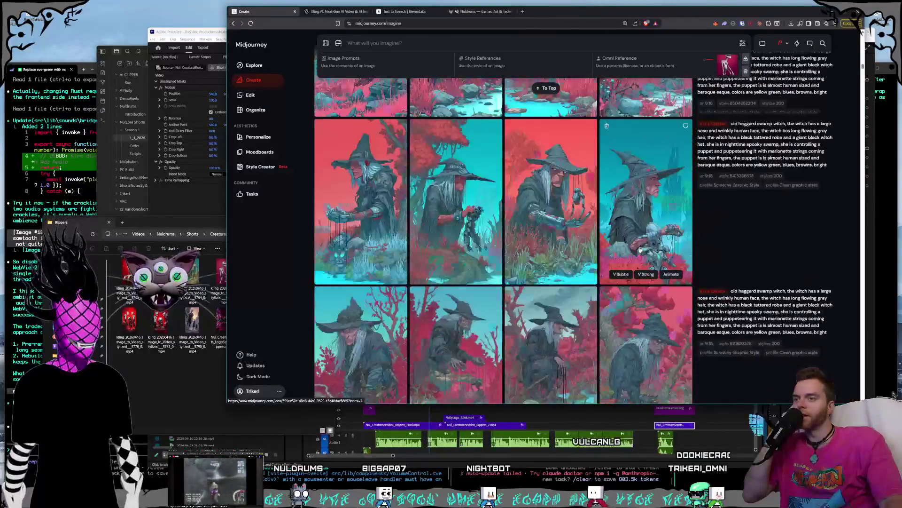
pyautogui.scroll(-20, 640, 251)
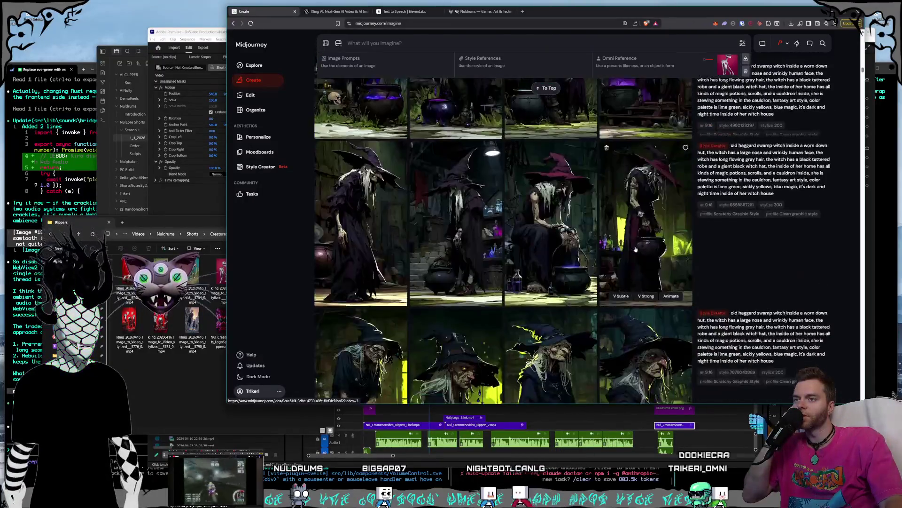
pyautogui.scroll(-20, 635, 249)
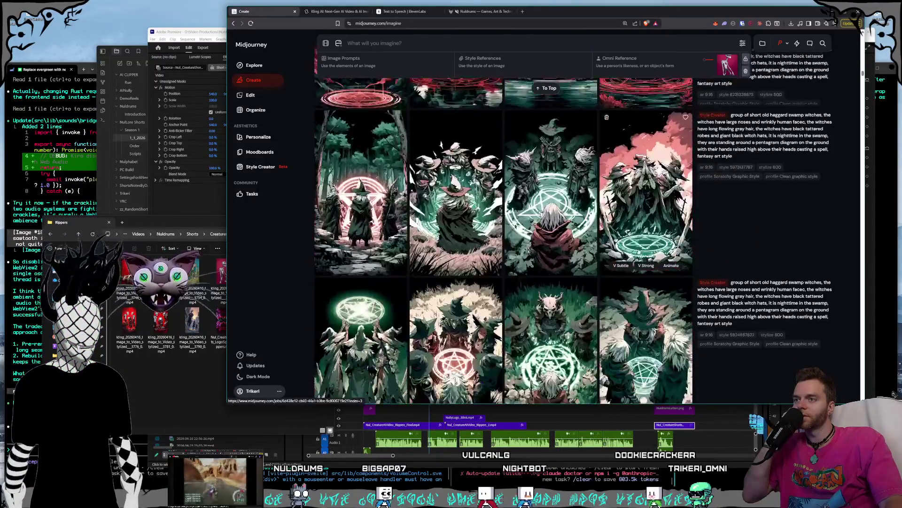
pyautogui.scroll(-20, 635, 253)
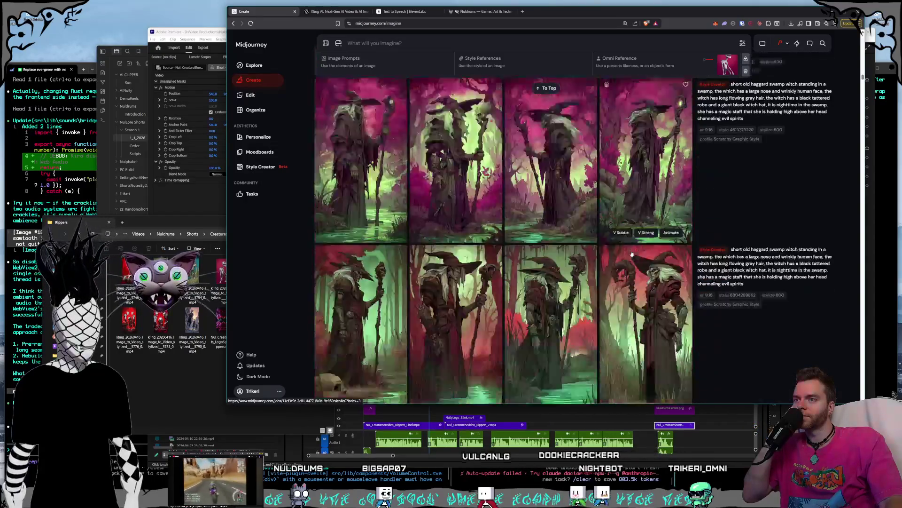
pyautogui.scroll(-20, 632, 254)
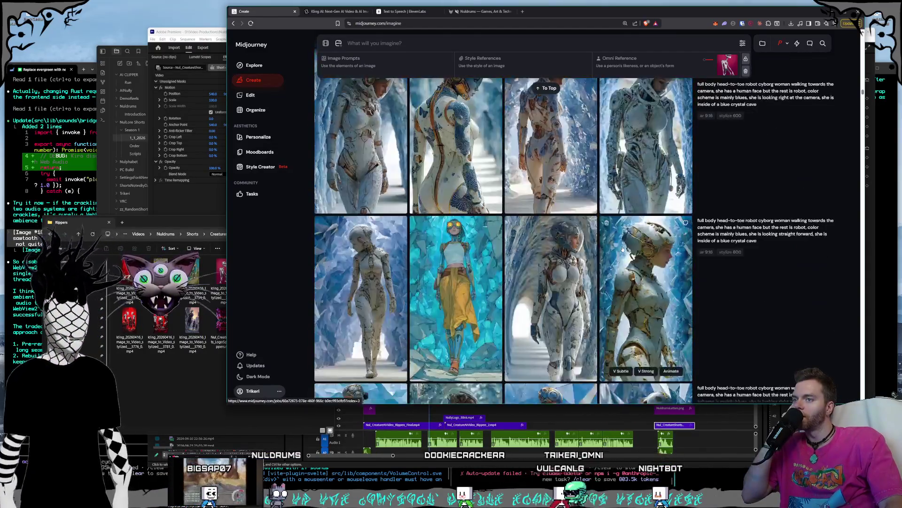
pyautogui.scroll(-15, 623, 249)
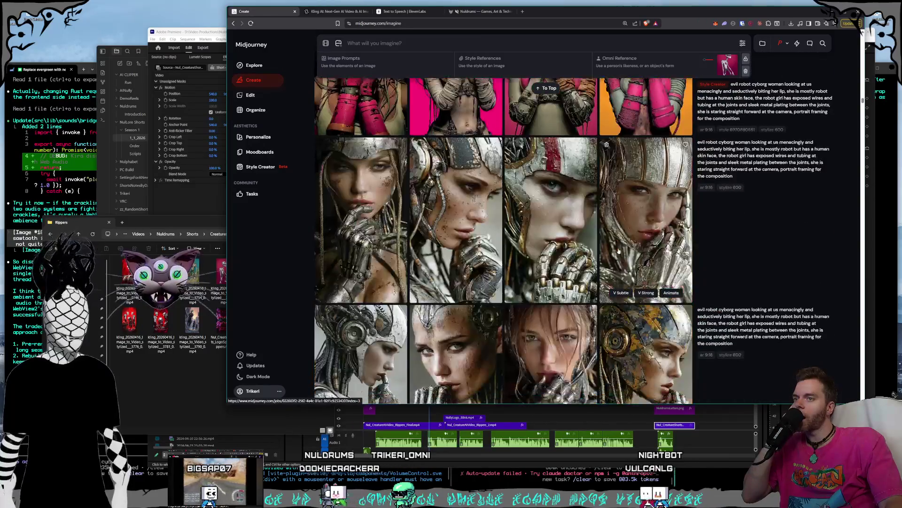
pyautogui.scroll(-10, 618, 251)
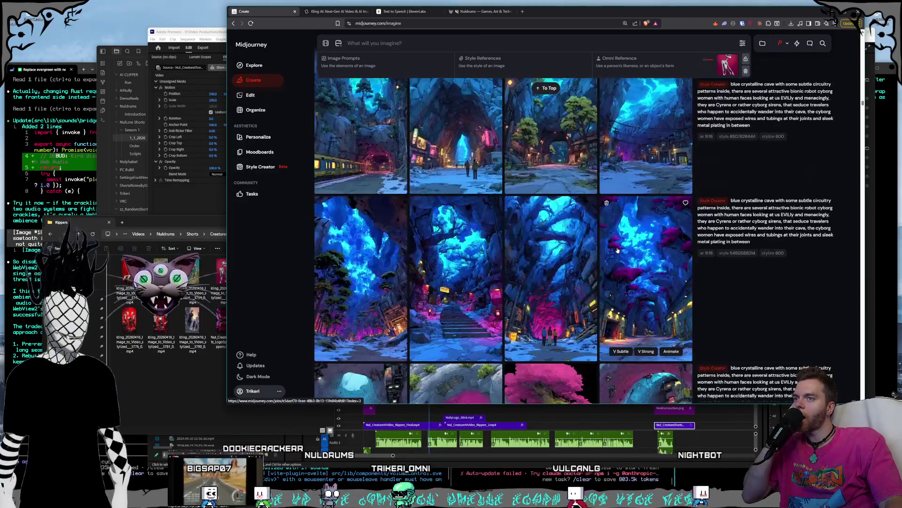
pyautogui.scroll(-5, 617, 251)
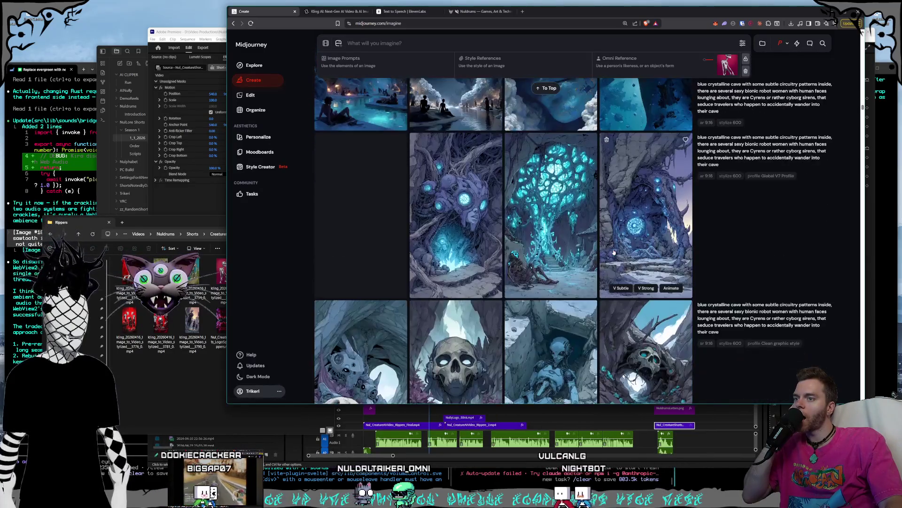
pyautogui.scroll(-20, 614, 250)
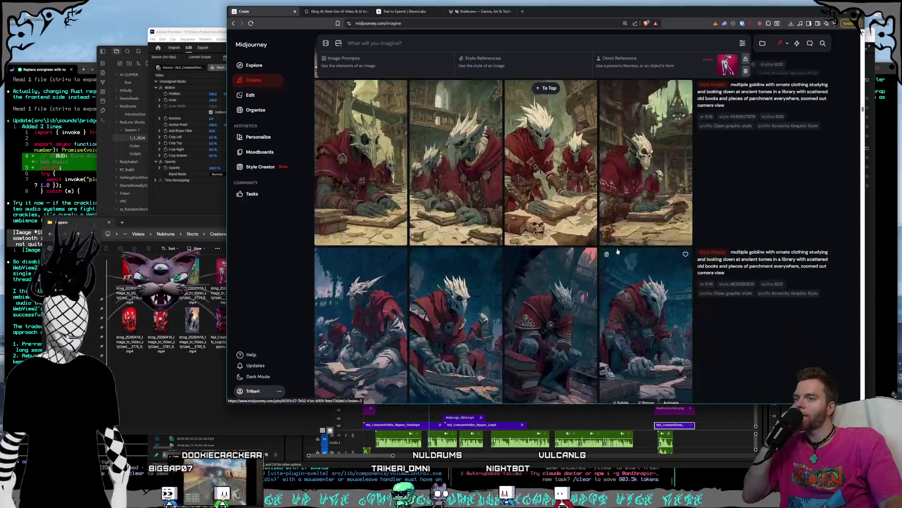
pyautogui.scroll(-20, 617, 254)
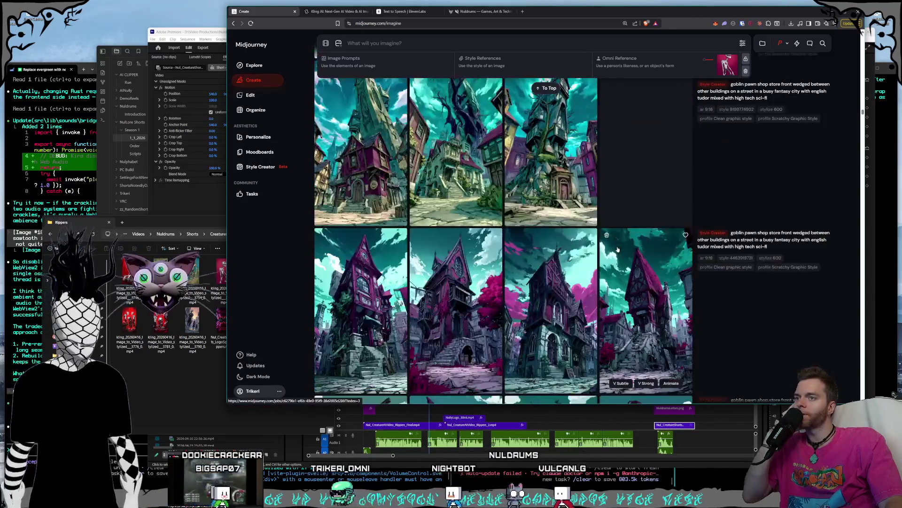
pyautogui.scroll(-20, 618, 252)
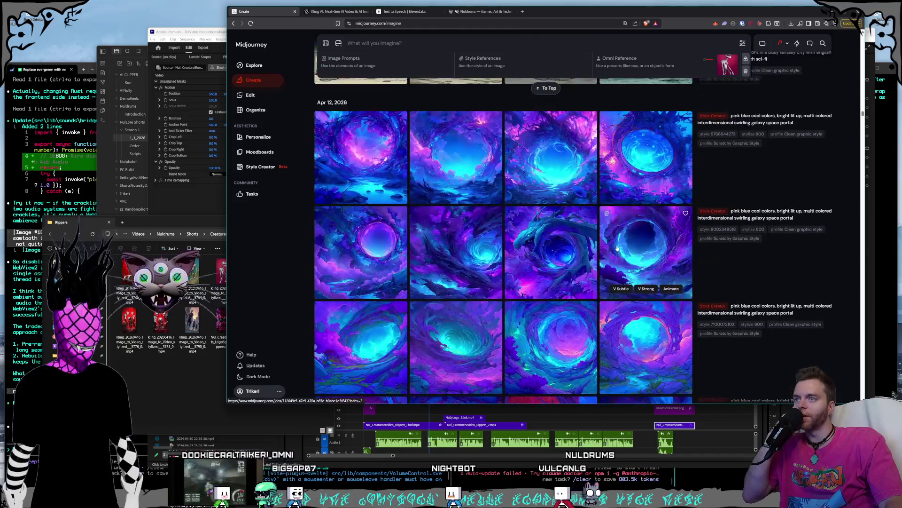
pyautogui.scroll(-10, 619, 246)
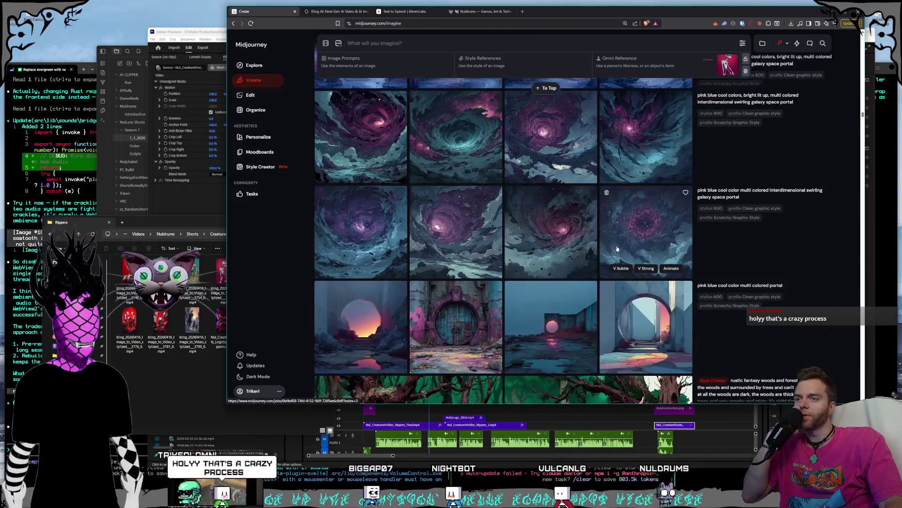
pyautogui.scroll(1, 618, 248)
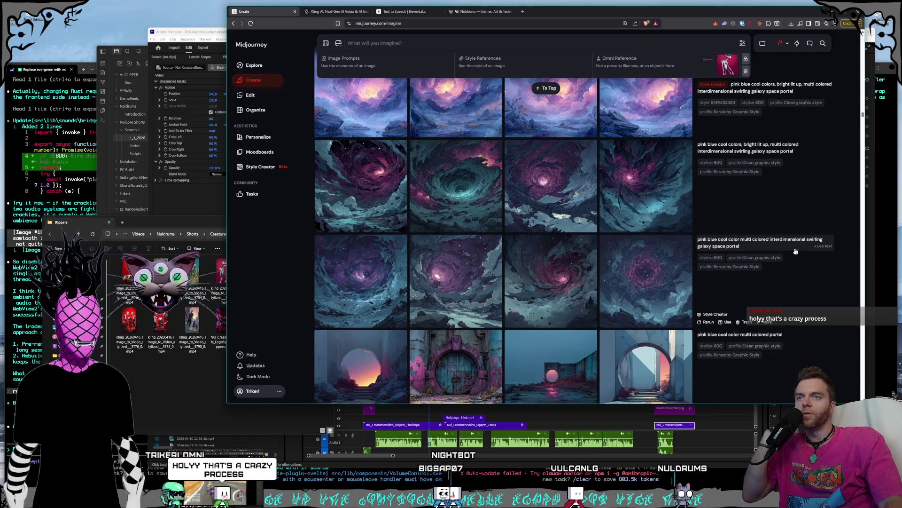
pyautogui.scroll(1, 681, 245)
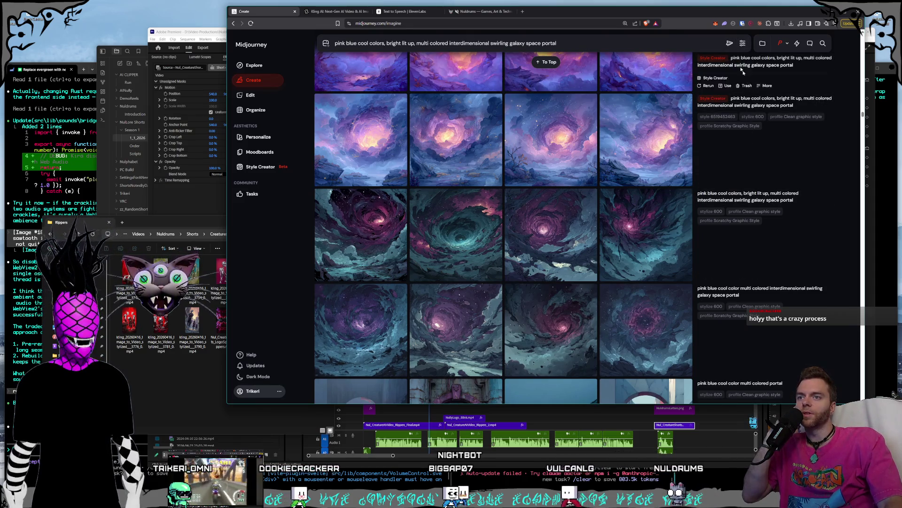
pyautogui.click(743, 43)
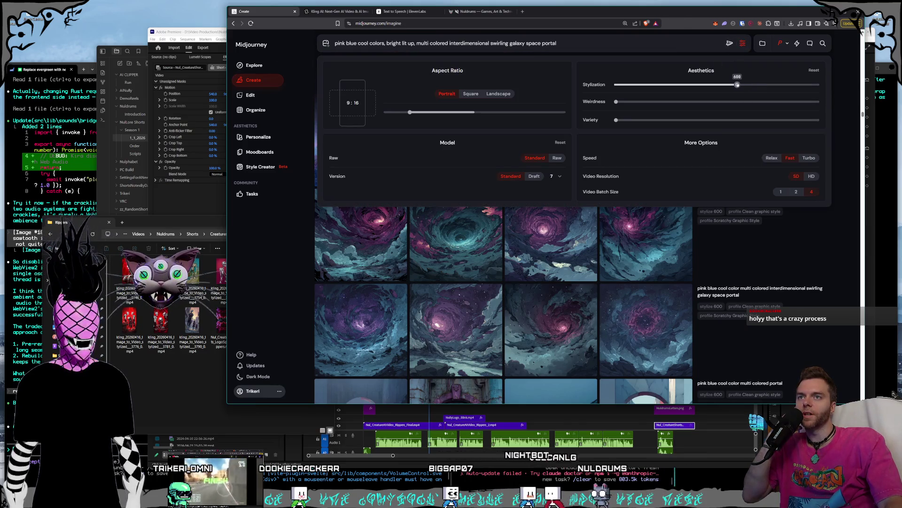
pyautogui.click(764, 230)
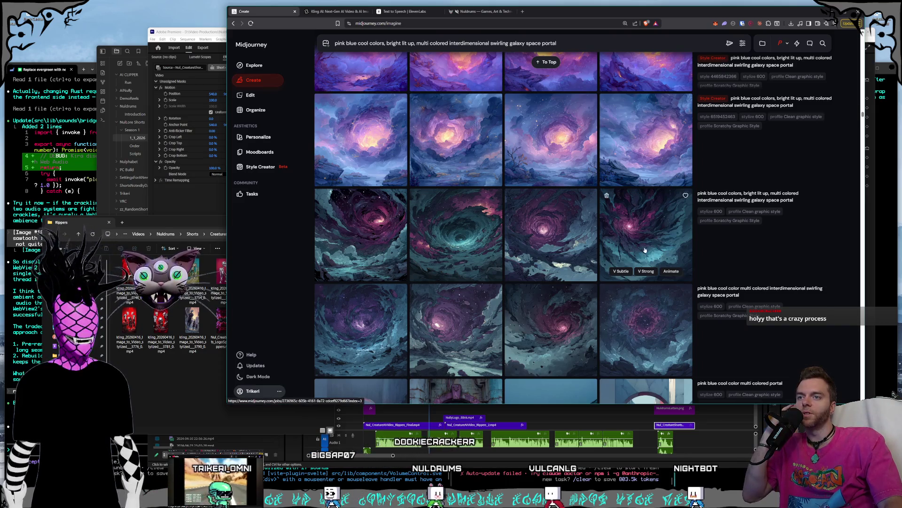
pyautogui.click(632, 277)
pyautogui.scroll(-4, 650, 241)
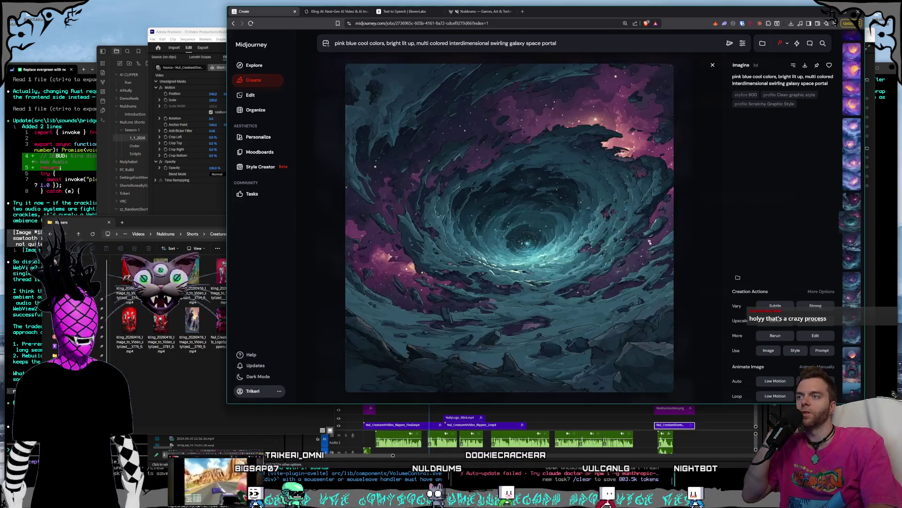
pyautogui.scroll(-4, 650, 241)
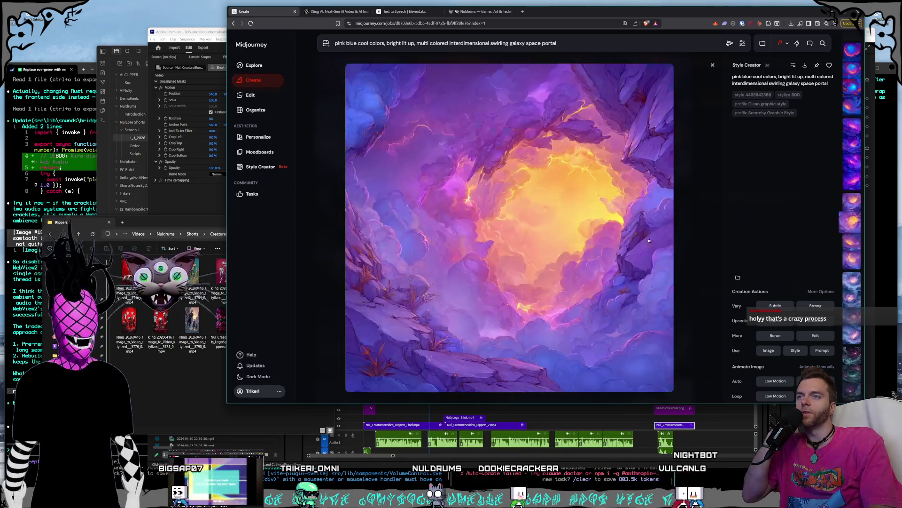
pyautogui.scroll(-4, 650, 241)
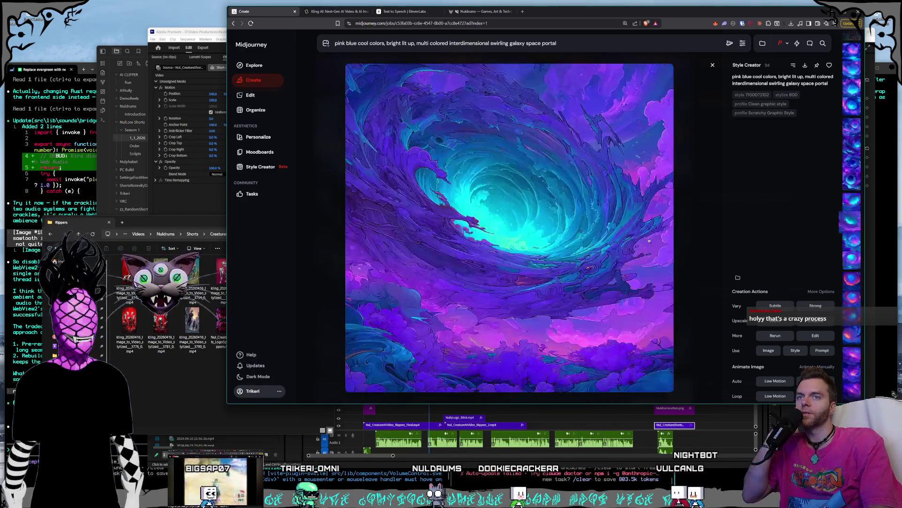
pyautogui.scroll(2, 649, 240)
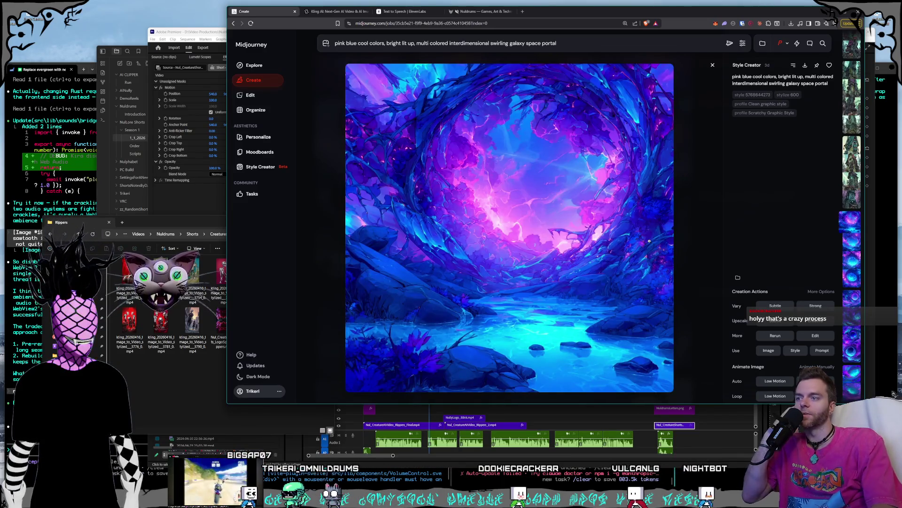
pyautogui.click(713, 65)
# Visit the Style Creator page, return to Create, and scroll to the galaxy portal generations
pyautogui.scroll(-15, 669, 149)
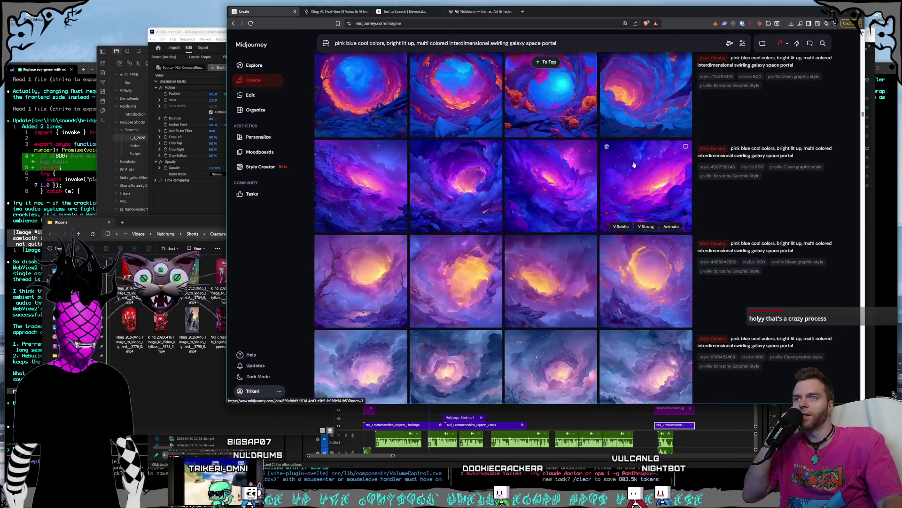
pyautogui.scroll(2, 669, 148)
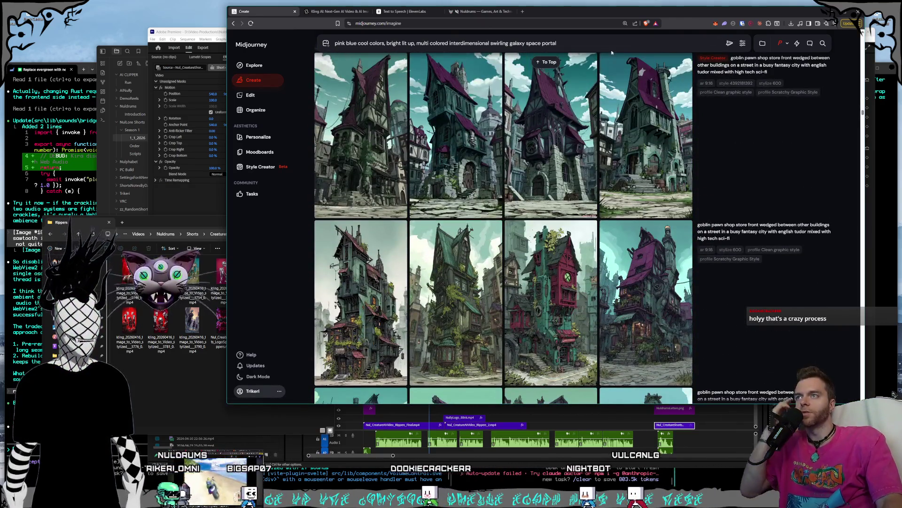
pyautogui.click(260, 166)
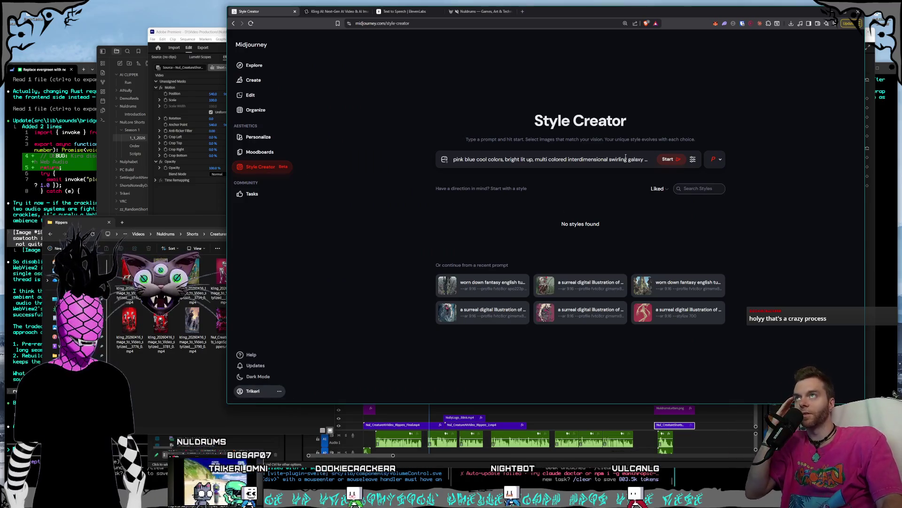
pyautogui.click(256, 82)
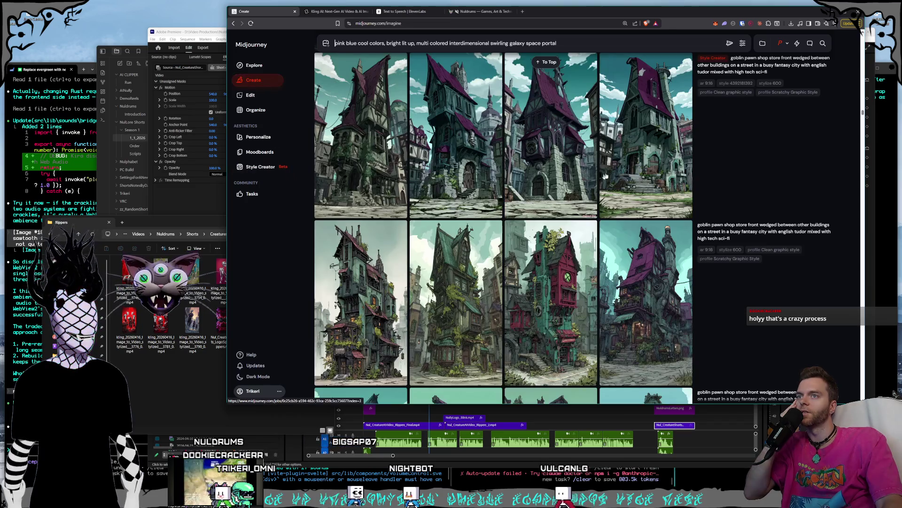
pyautogui.scroll(-3, 665, 255)
pyautogui.scroll(-5, 665, 256)
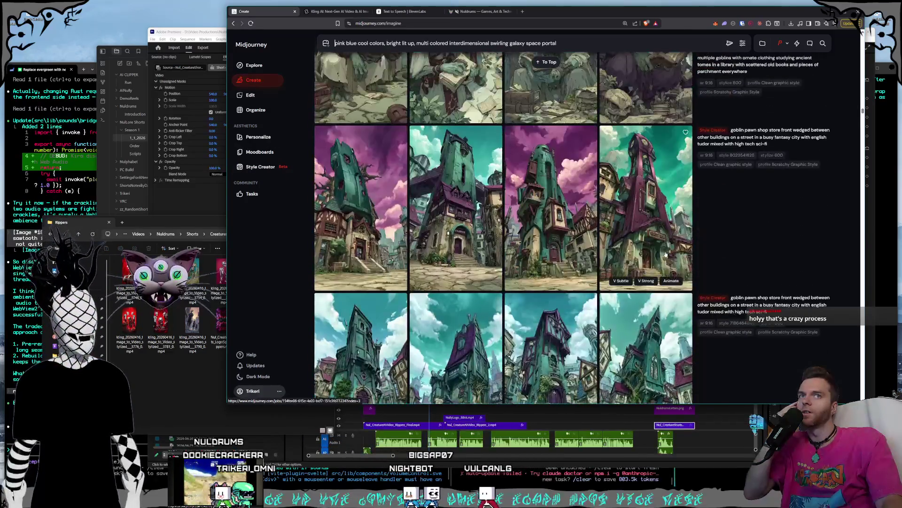
pyautogui.scroll(-10, 665, 255)
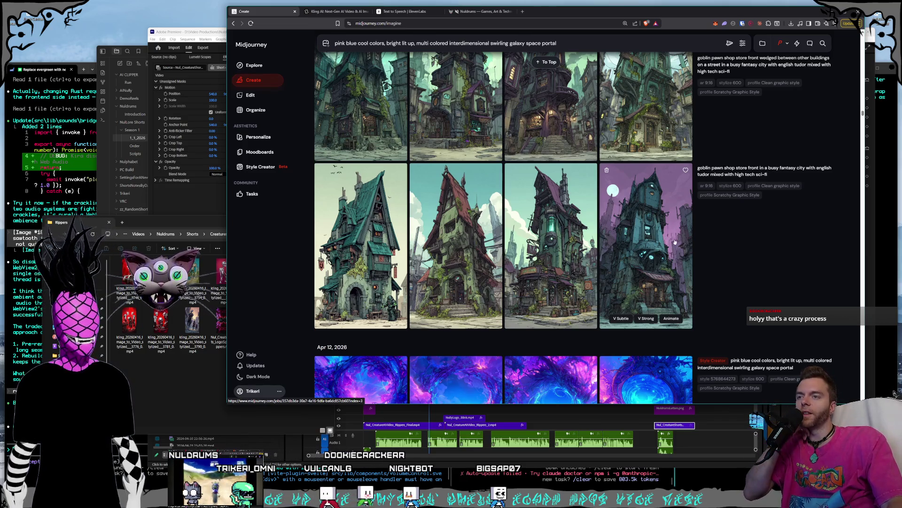
pyautogui.scroll(-15, 675, 243)
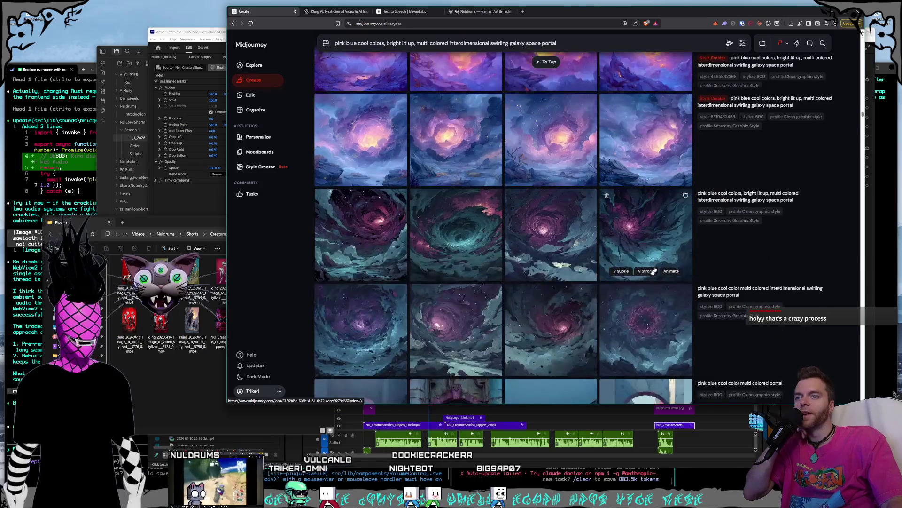
pyautogui.scroll(1, 665, 223)
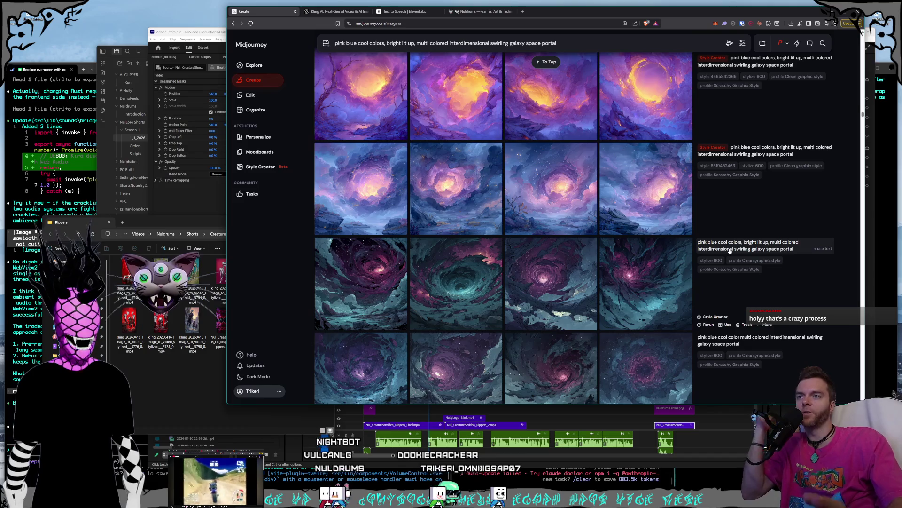
# Turn personalization off in the personalization options
pyautogui.click(788, 45)
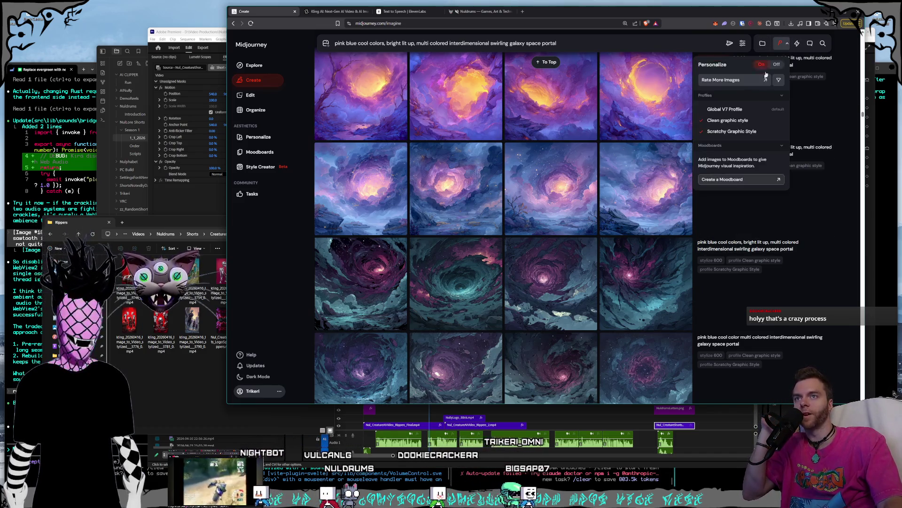
pyautogui.click(776, 64)
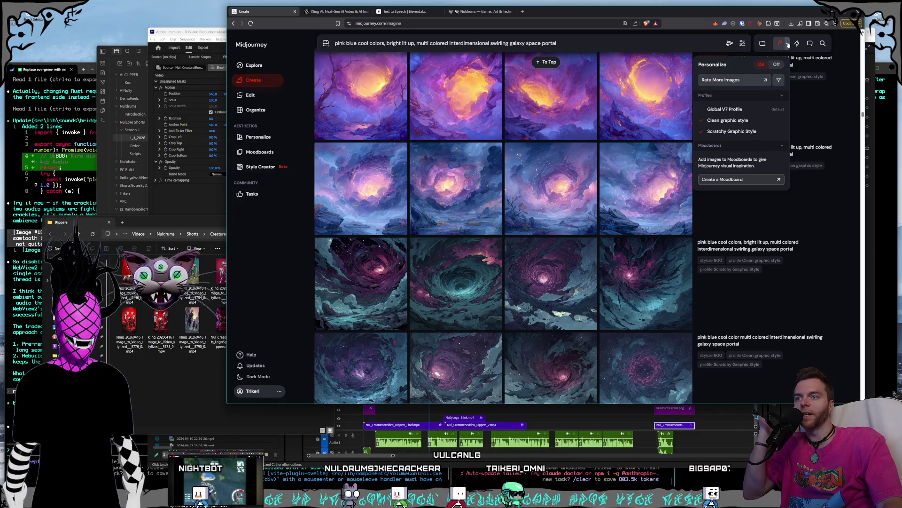
pyautogui.click(642, 276)
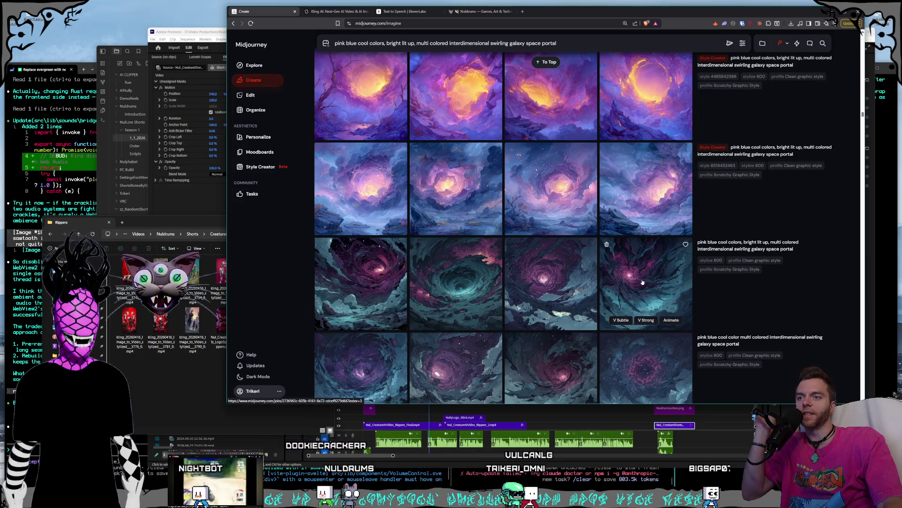
# View the dark vortex image and another galaxy portal image up close, closing each afterward
pyautogui.click(643, 281)
pyautogui.scroll(2, 637, 279)
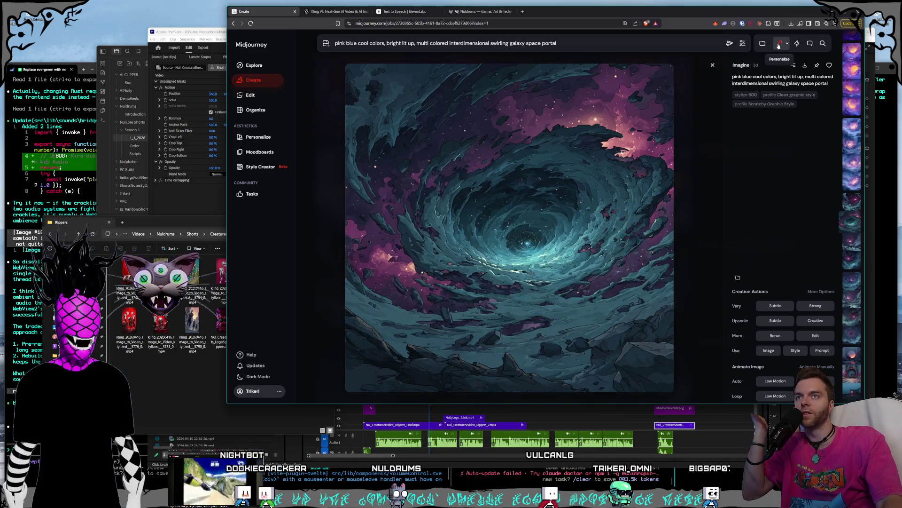
pyautogui.click(713, 66)
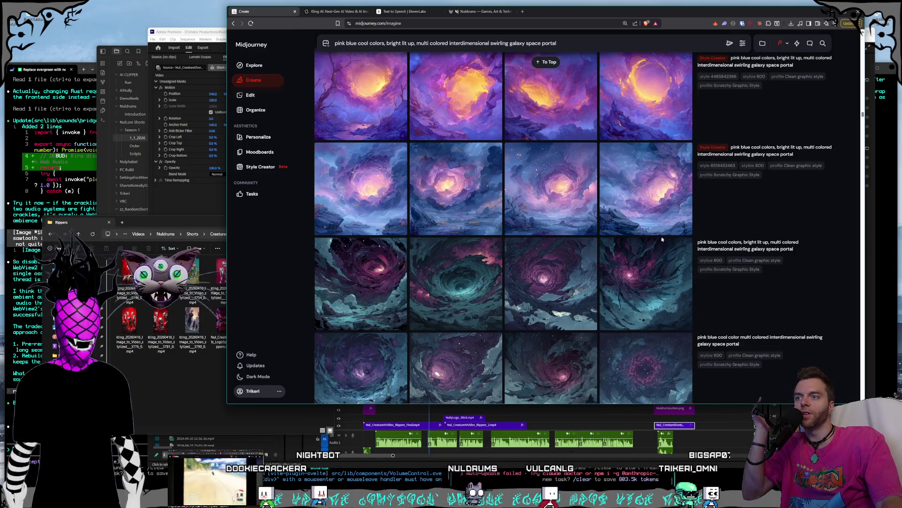
pyautogui.click(654, 278)
pyautogui.scroll(3, 654, 276)
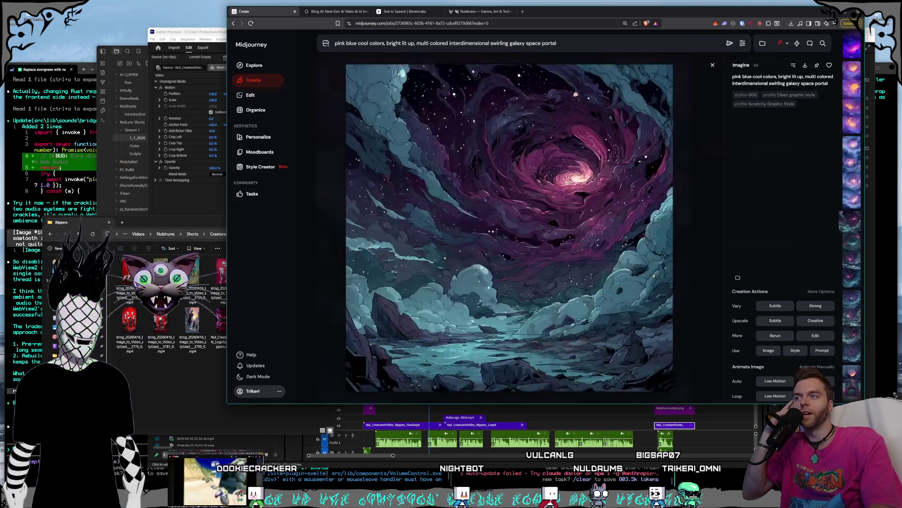
pyautogui.click(712, 66)
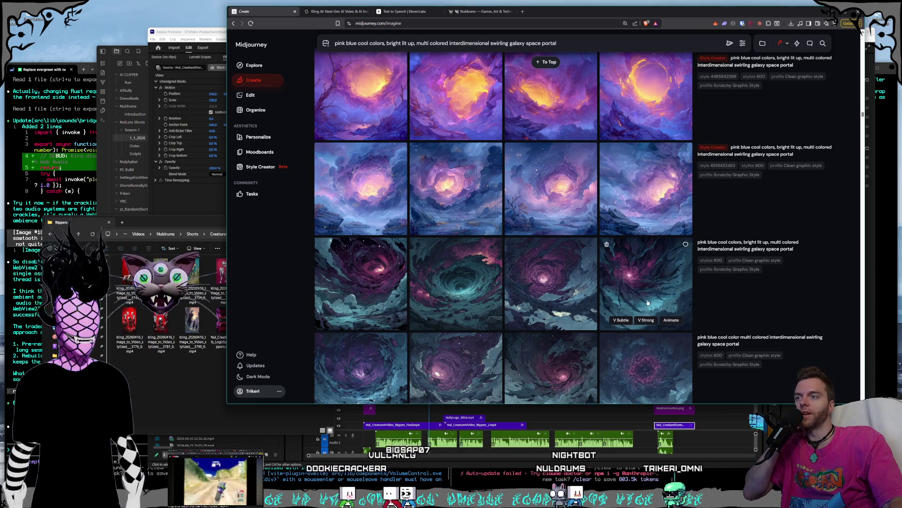
# Scroll back up to the latest fantasy tudor city cathedral prompt at the top of the feed
pyautogui.scroll(1, 655, 251)
pyautogui.scroll(10, 656, 252)
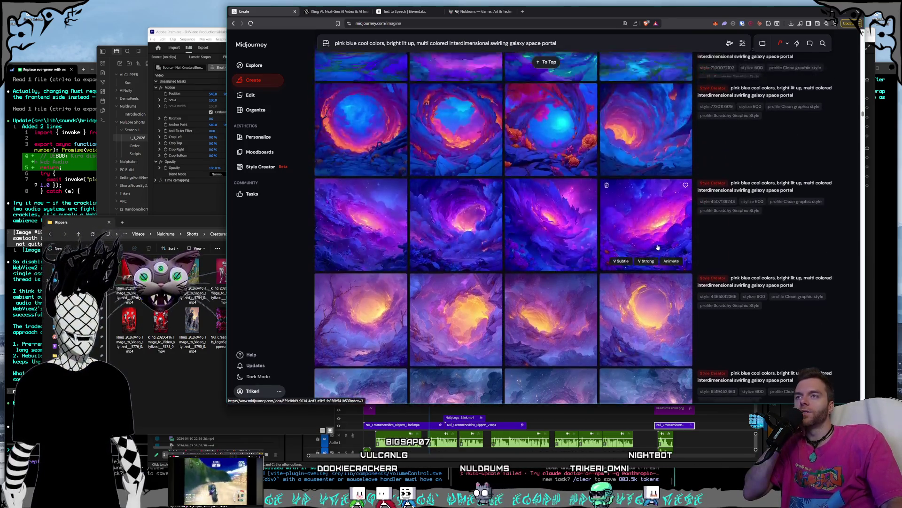
pyautogui.scroll(10, 658, 254)
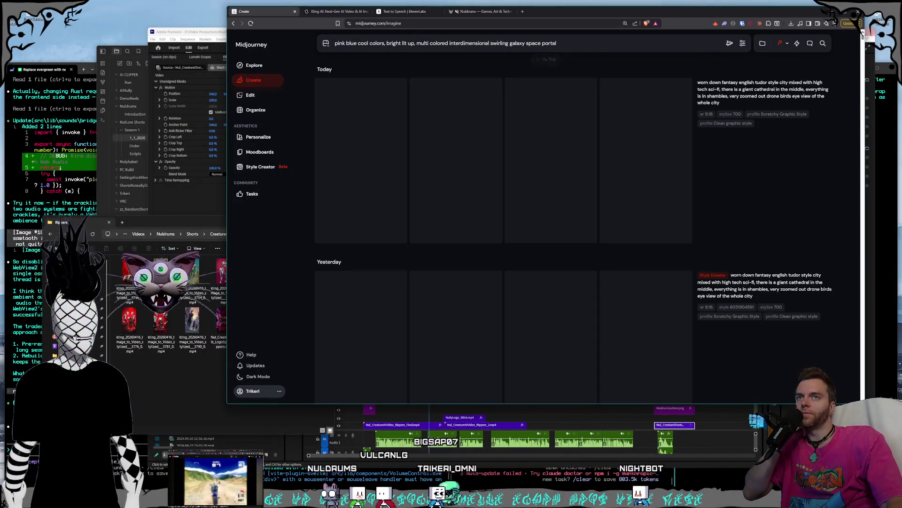
# Start a Style Creator session for the galaxy space portal prompt from its settings
pyautogui.click(260, 166)
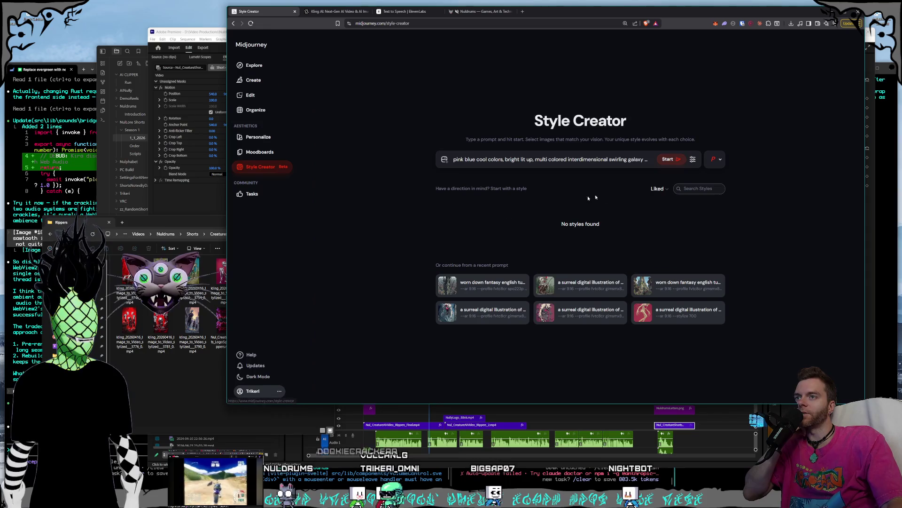
pyautogui.click(693, 159)
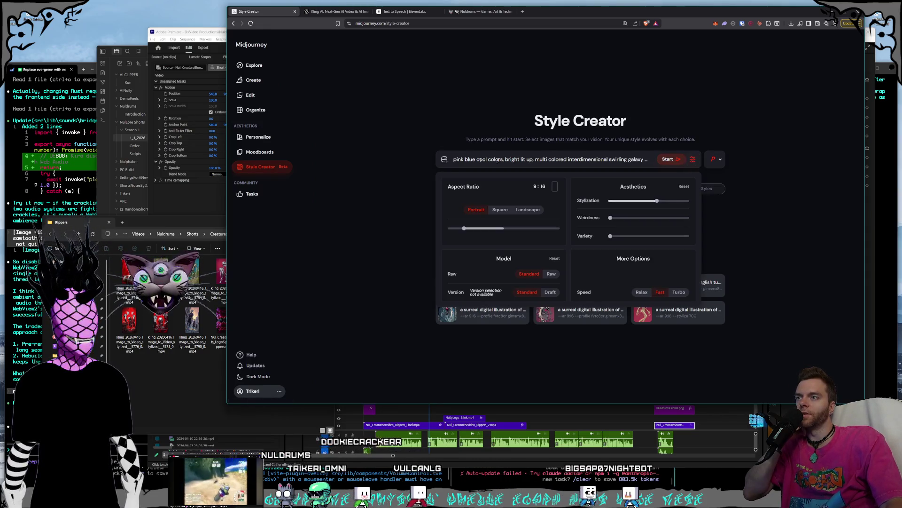
pyautogui.click(668, 159)
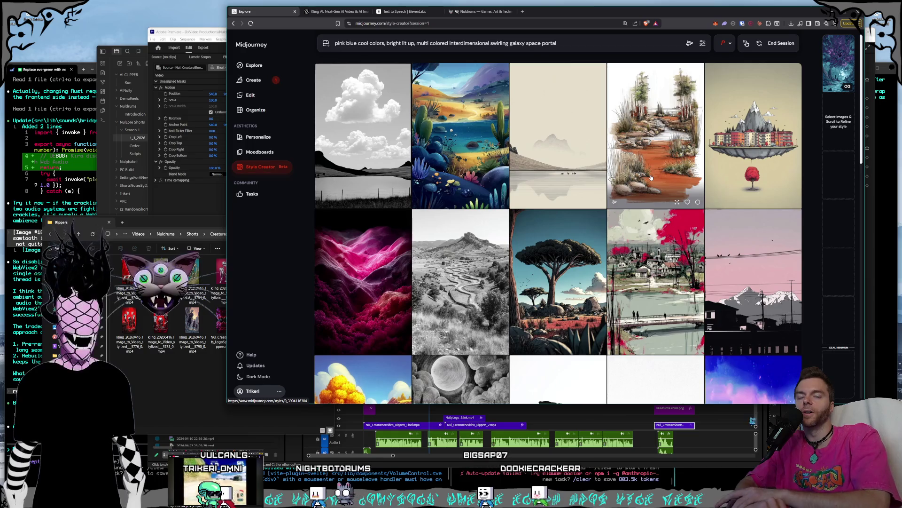
# Pin and unpin the original image preview several times while browsing the style samples
pyautogui.click(841, 69)
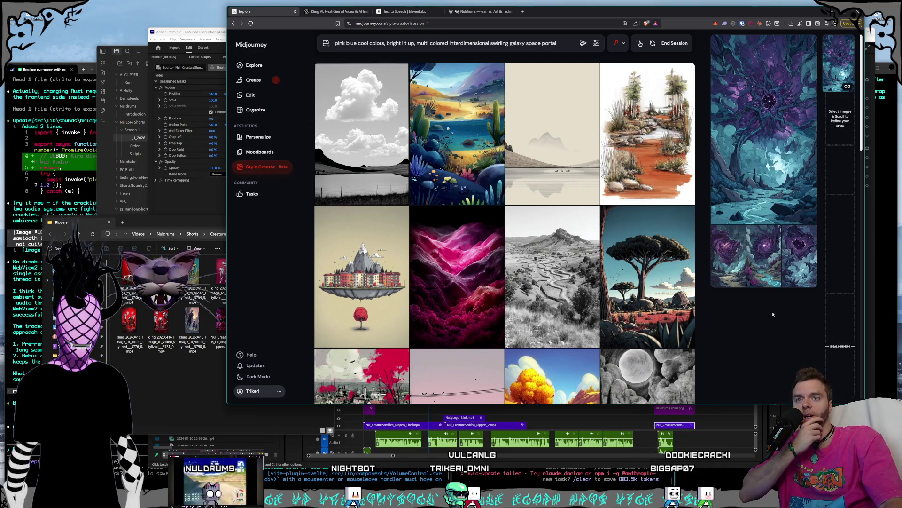
pyautogui.click(835, 65)
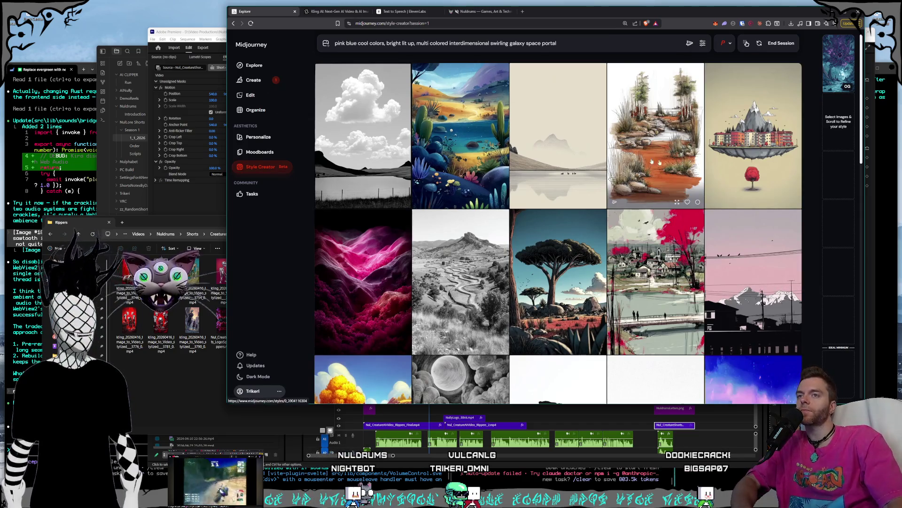
pyautogui.scroll(-2, 606, 117)
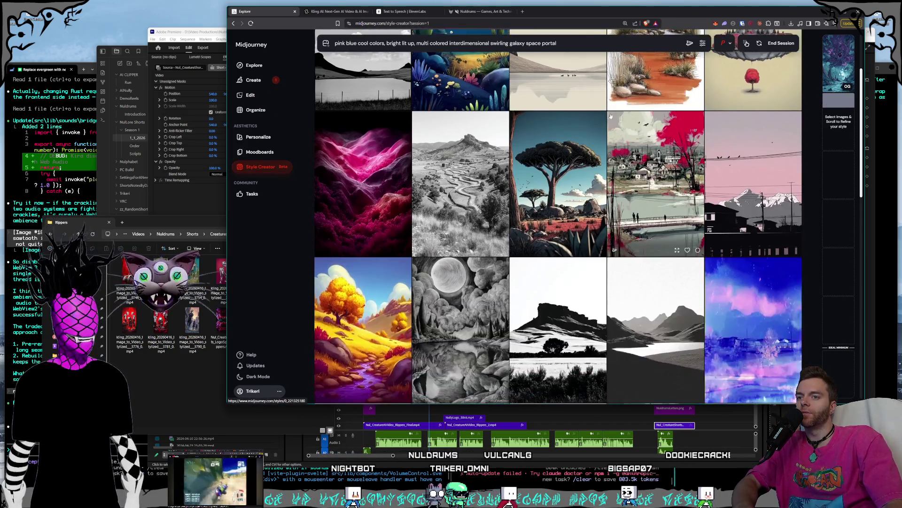
pyautogui.scroll(-5, 592, 94)
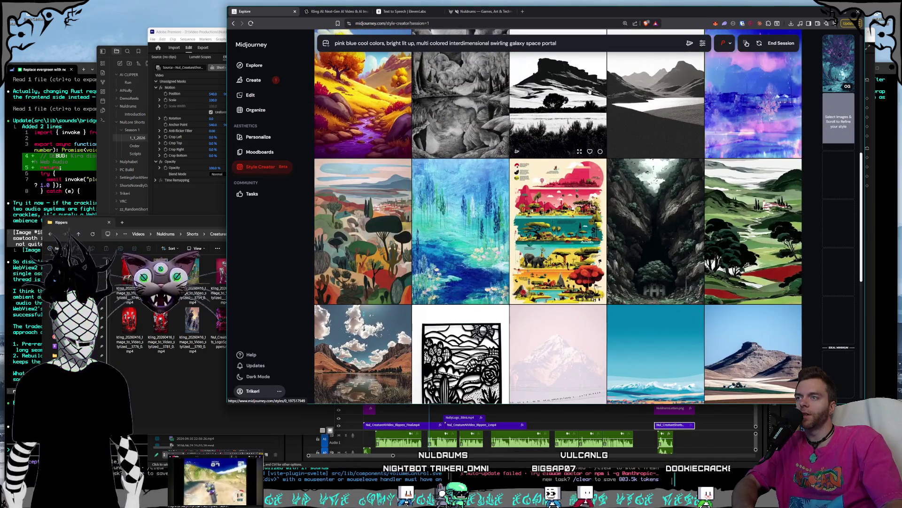
pyautogui.scroll(1, 658, 97)
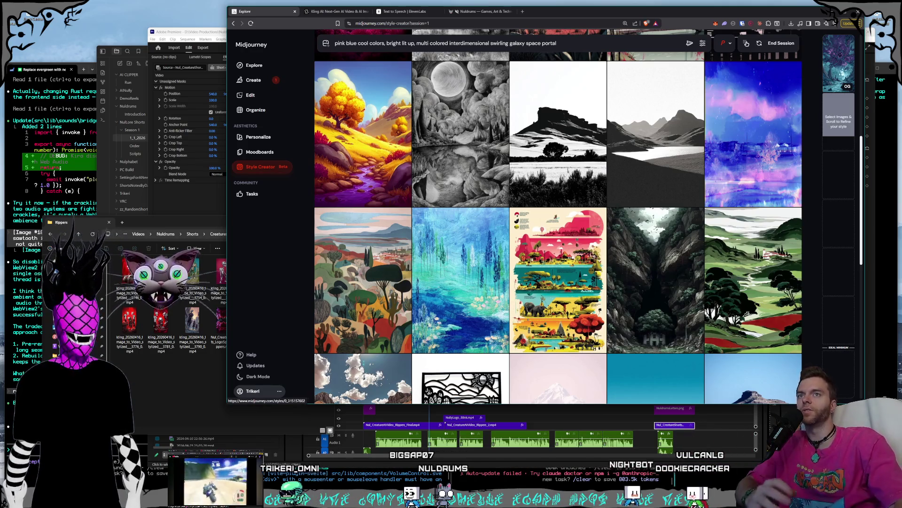
pyautogui.click(841, 75)
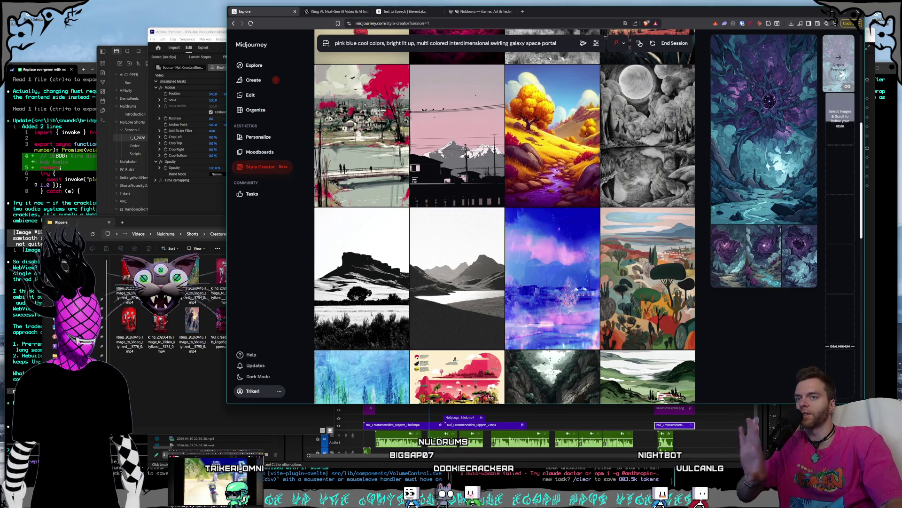
pyautogui.click(842, 75)
pyautogui.click(842, 74)
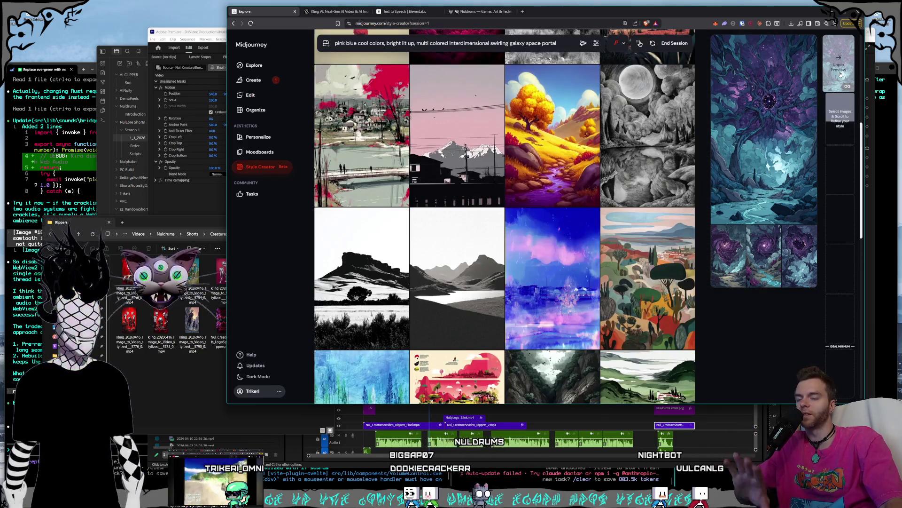
pyautogui.click(841, 75)
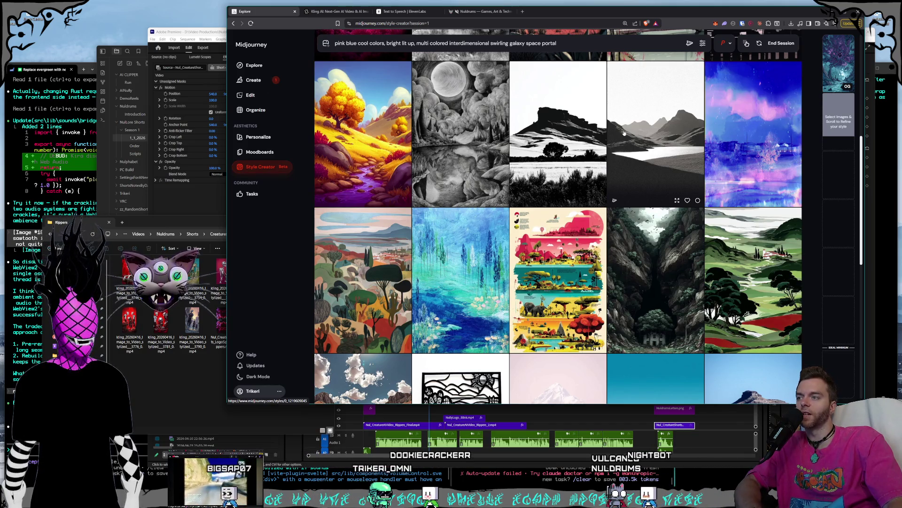
# Scroll past the orange-blue hills, cartoon cloud skies and desert rock samples without selecting any
pyautogui.scroll(-3, 624, 133)
pyautogui.scroll(-2, 624, 133)
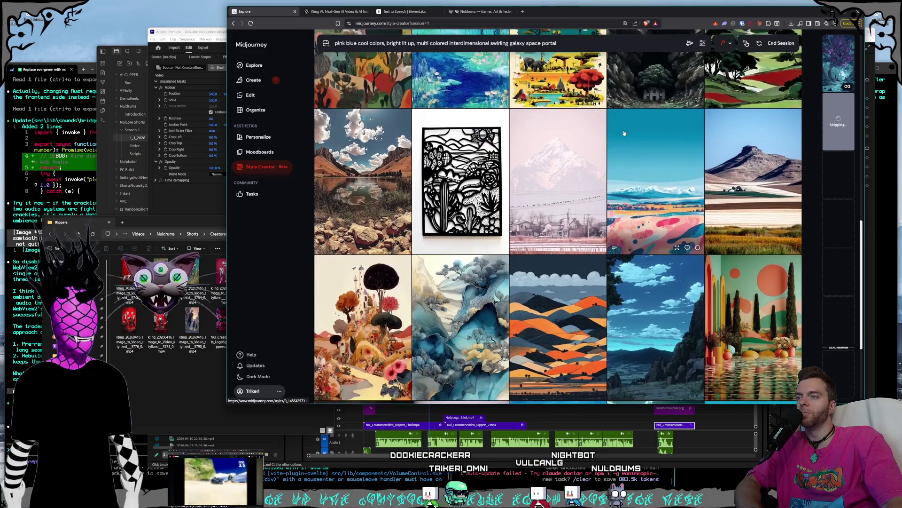
pyautogui.scroll(-2, 624, 133)
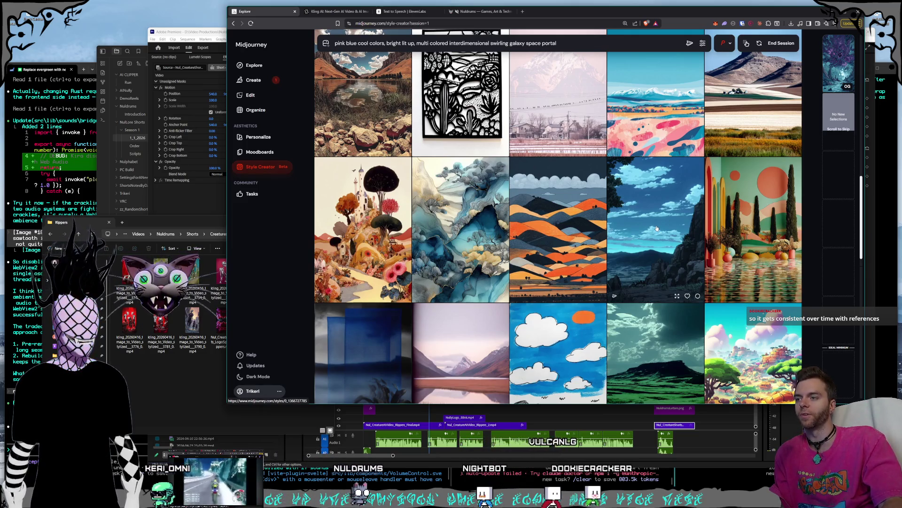
# Scroll further past the red-moon mountain, ink-wash lakeside and moonlit arch samples
pyautogui.scroll(-3, 657, 228)
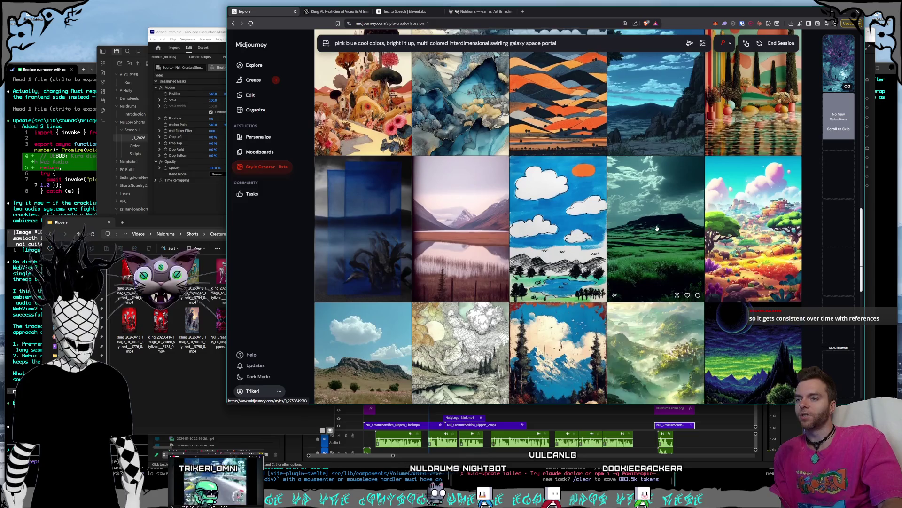
pyautogui.scroll(-3, 657, 229)
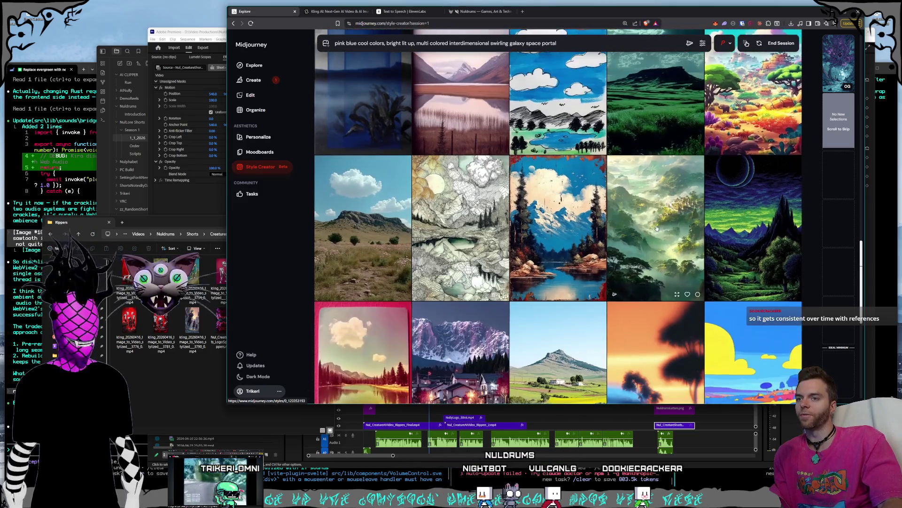
pyautogui.scroll(-4, 656, 229)
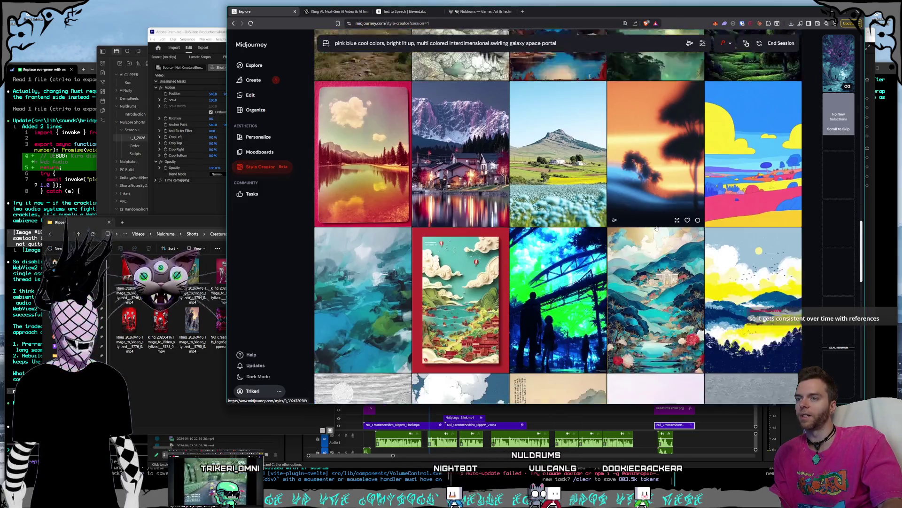
pyautogui.scroll(-2, 657, 228)
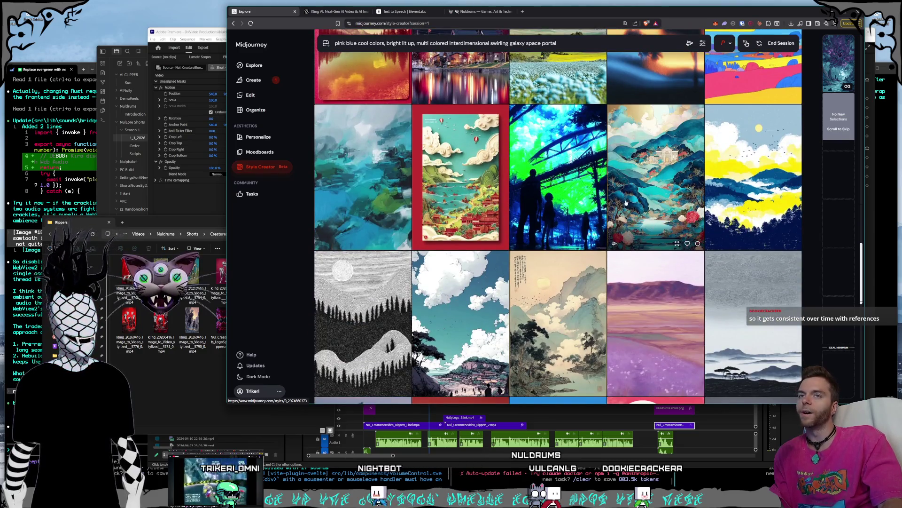
pyautogui.scroll(-3, 620, 203)
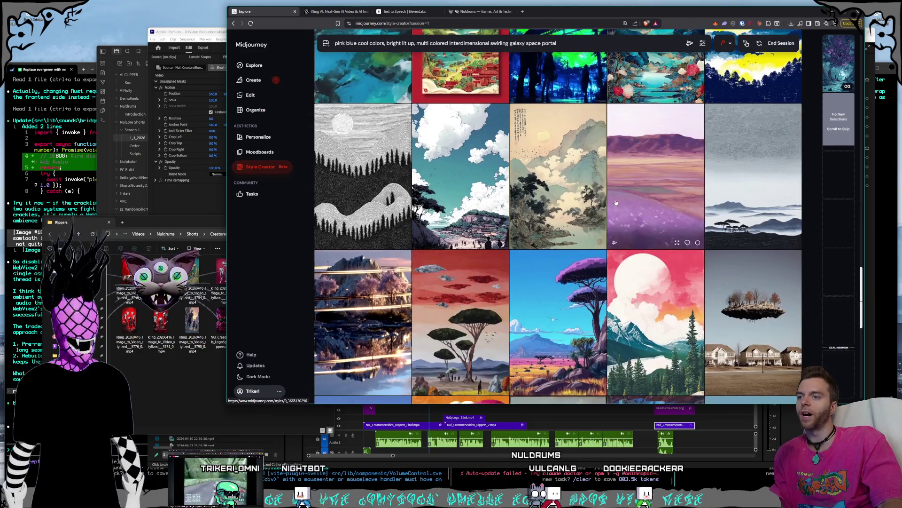
pyautogui.scroll(-2, 592, 253)
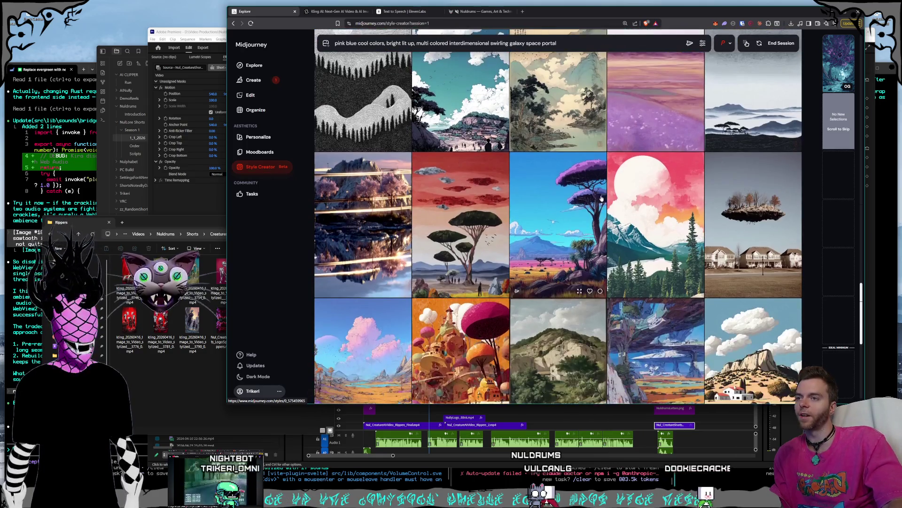
pyautogui.scroll(-3, 643, 227)
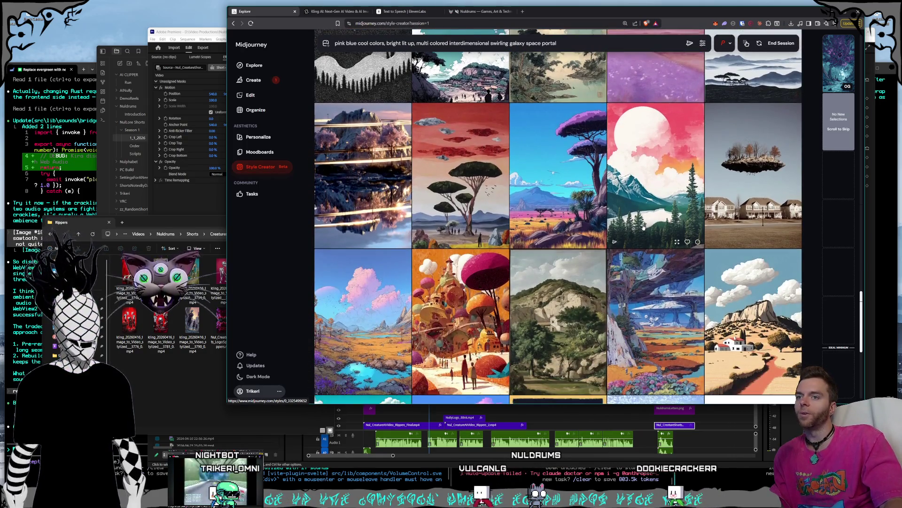
pyautogui.scroll(-2, 644, 228)
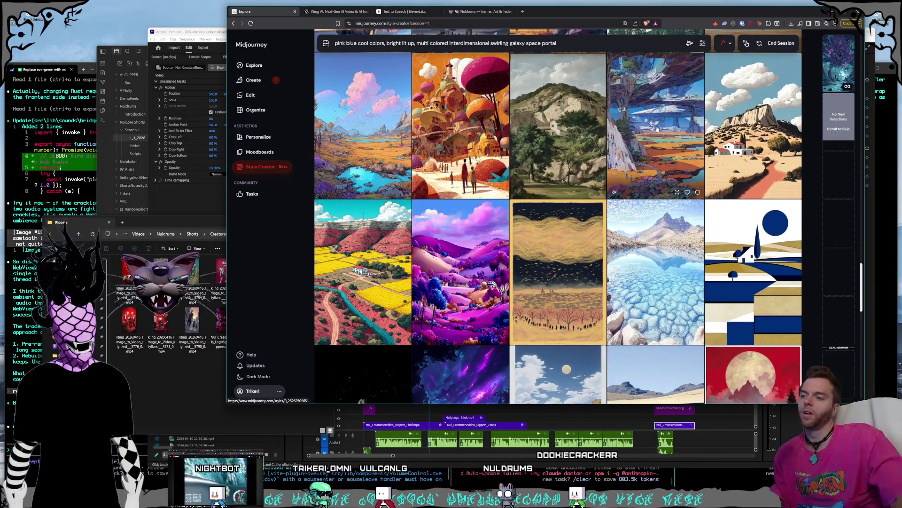
pyautogui.scroll(-2, 640, 144)
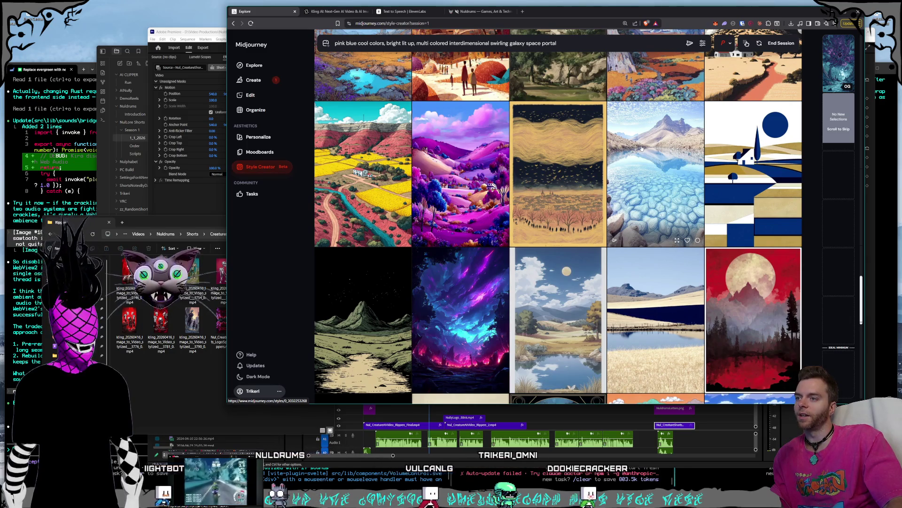
pyautogui.scroll(-1, 642, 149)
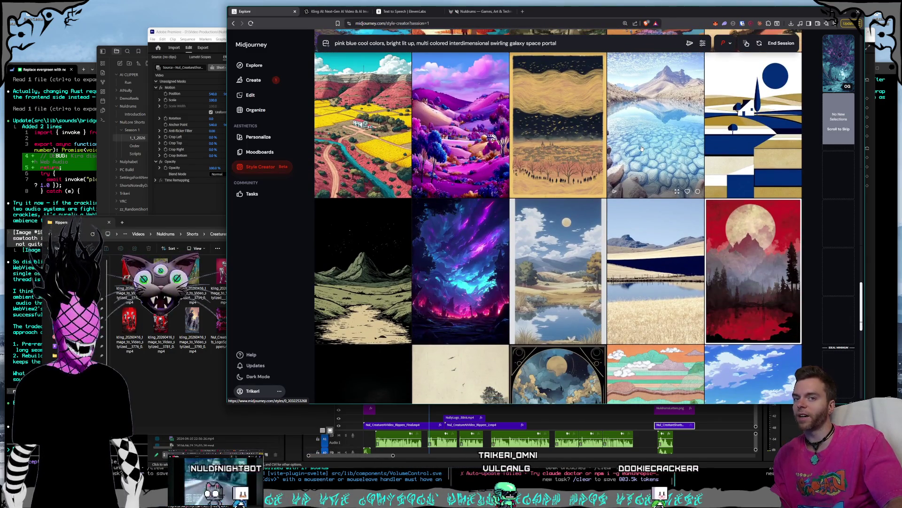
pyautogui.scroll(-2, 642, 149)
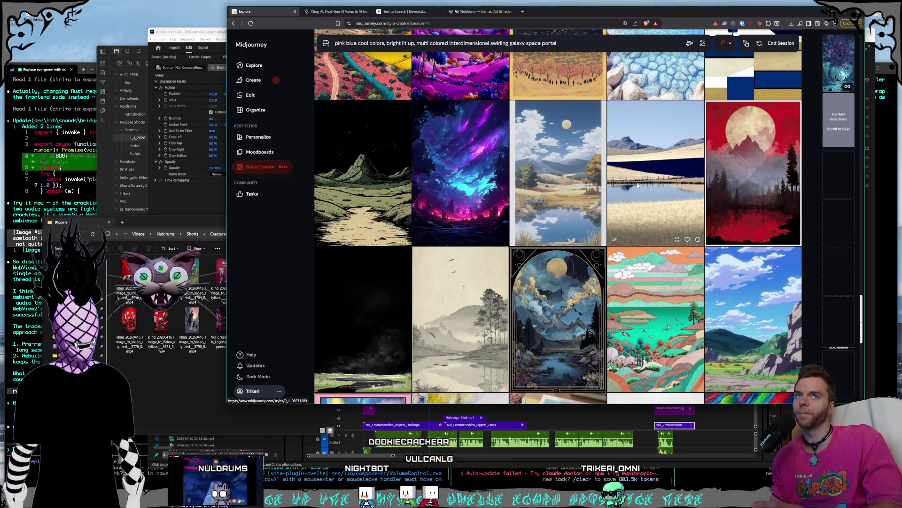
# Select the purple galaxy image, then scroll to load a new batch of style candidates
pyautogui.click(502, 239)
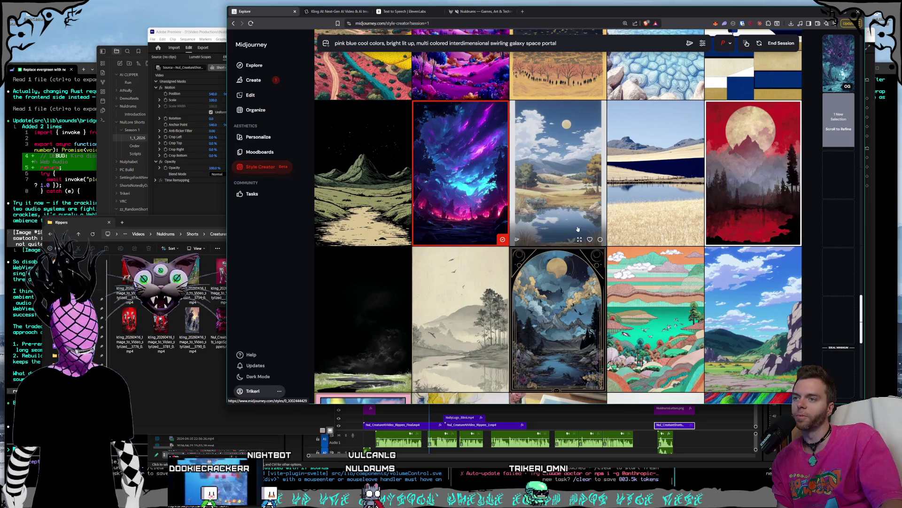
pyautogui.scroll(-10, 564, 221)
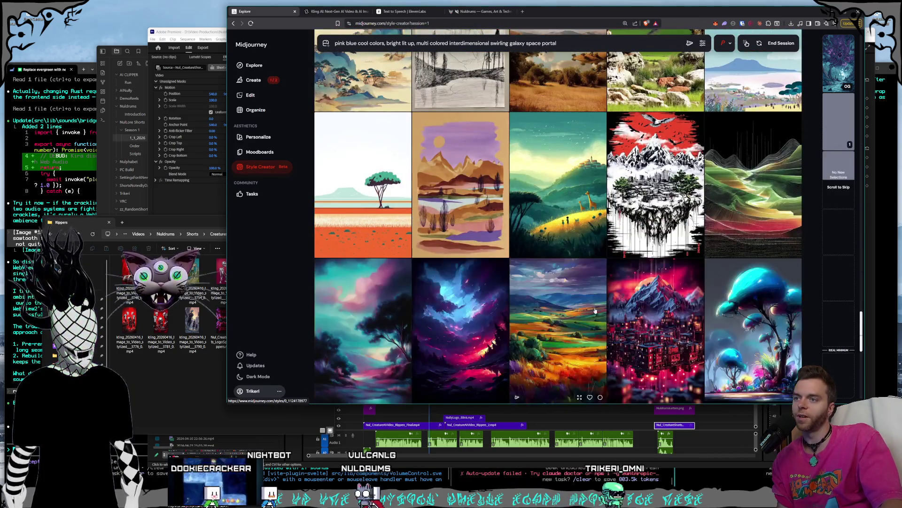
# Scroll through the new round past the pink-teal sunset tree, patchwork valley and red-lit mountain city samples
pyautogui.scroll(-3, 336, 186)
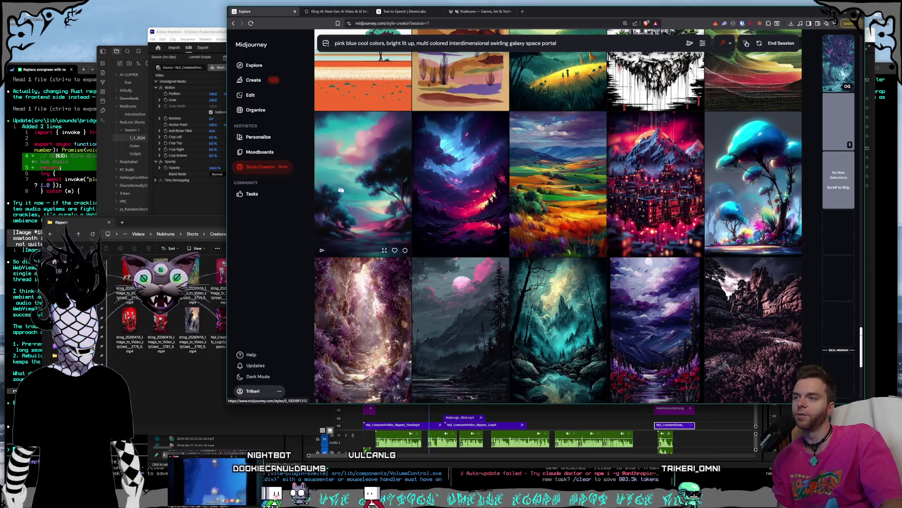
pyautogui.scroll(-2, 336, 185)
pyautogui.scroll(1, 577, 203)
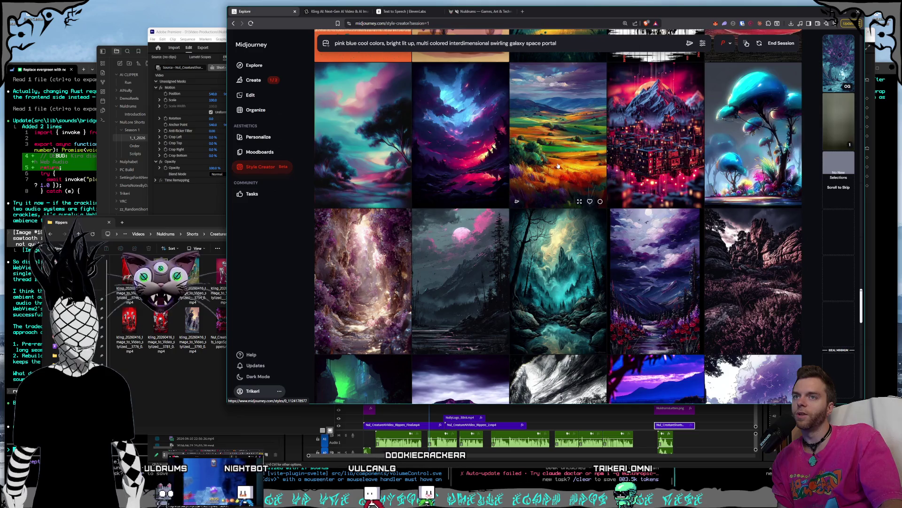
pyautogui.scroll(-3, 570, 171)
pyautogui.scroll(-1, 572, 174)
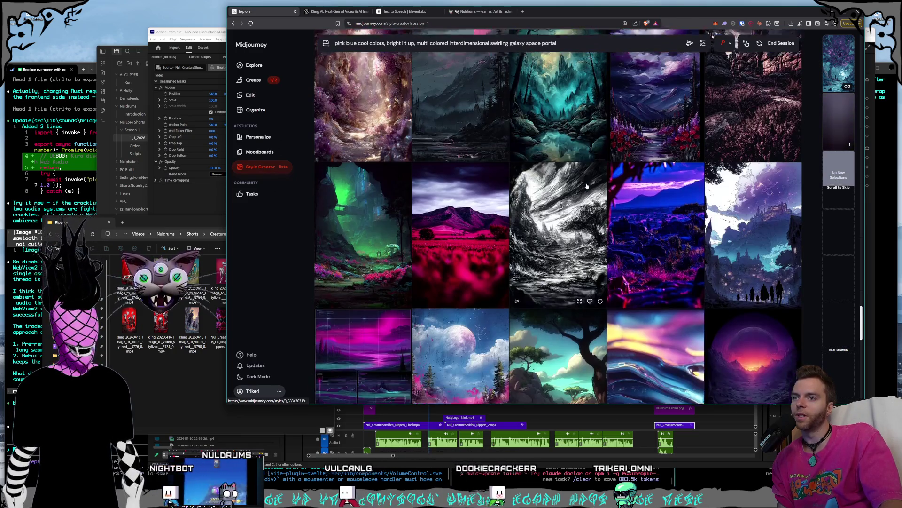
pyautogui.scroll(-1, 572, 278)
pyautogui.scroll(-1, 572, 279)
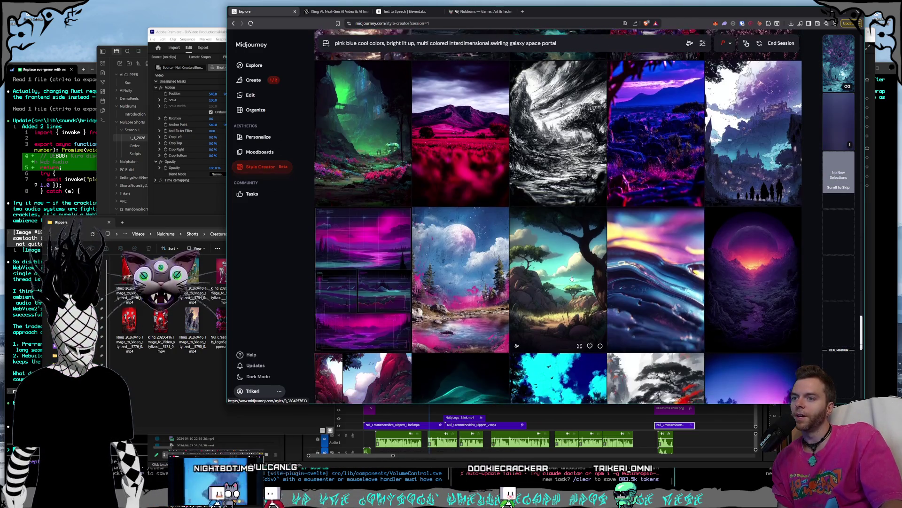
pyautogui.scroll(-2, 572, 279)
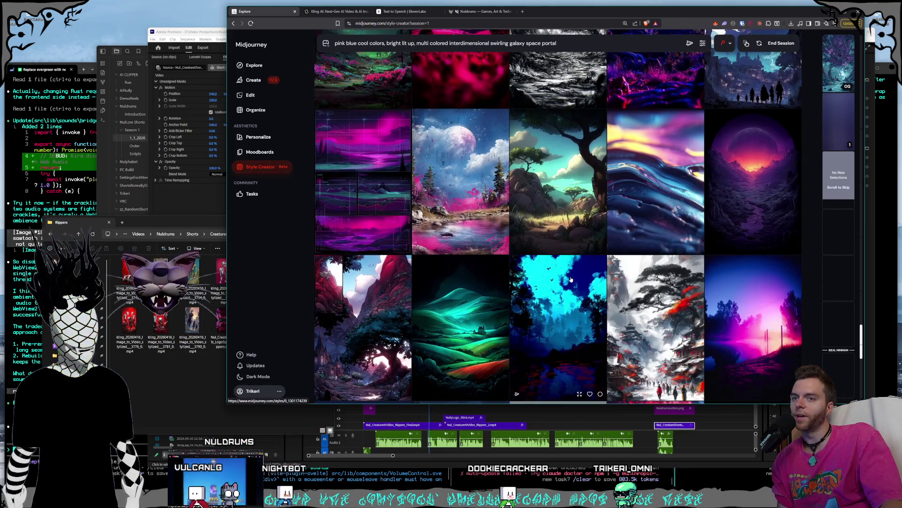
pyautogui.scroll(1, 571, 279)
pyautogui.scroll(-2, 571, 279)
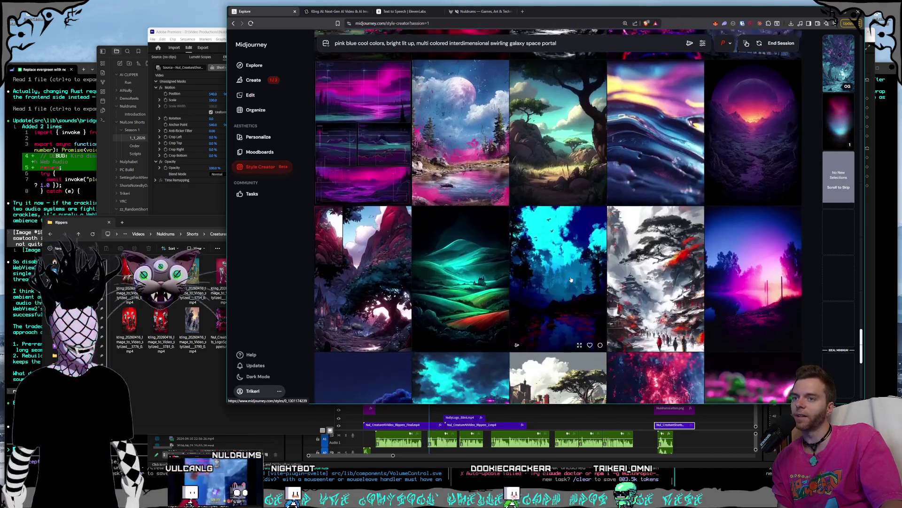
pyautogui.scroll(-2, 571, 279)
pyautogui.scroll(-1, 572, 279)
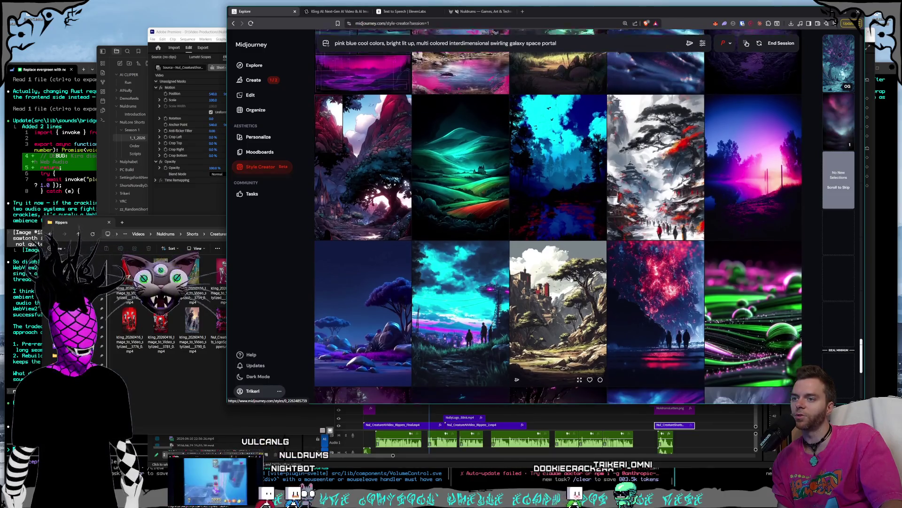
pyautogui.scroll(-2, 571, 280)
pyautogui.scroll(-4, 570, 281)
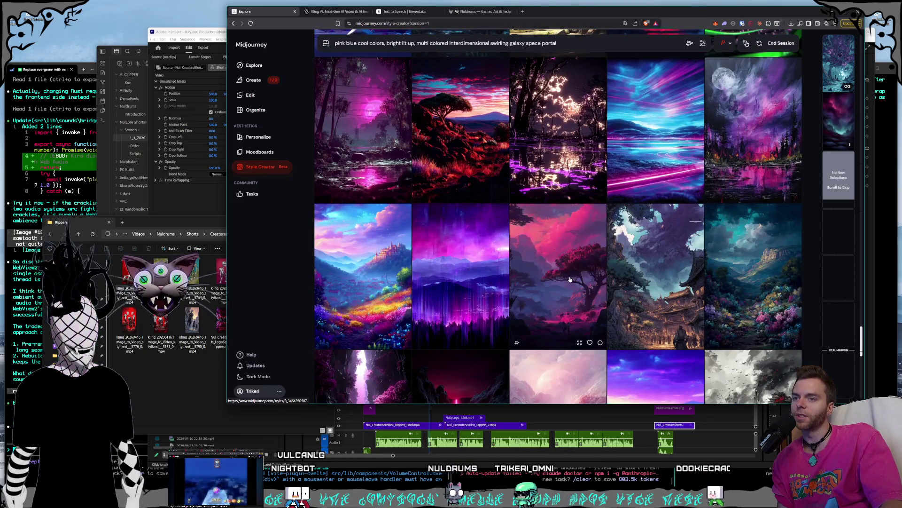
pyautogui.scroll(-1, 570, 279)
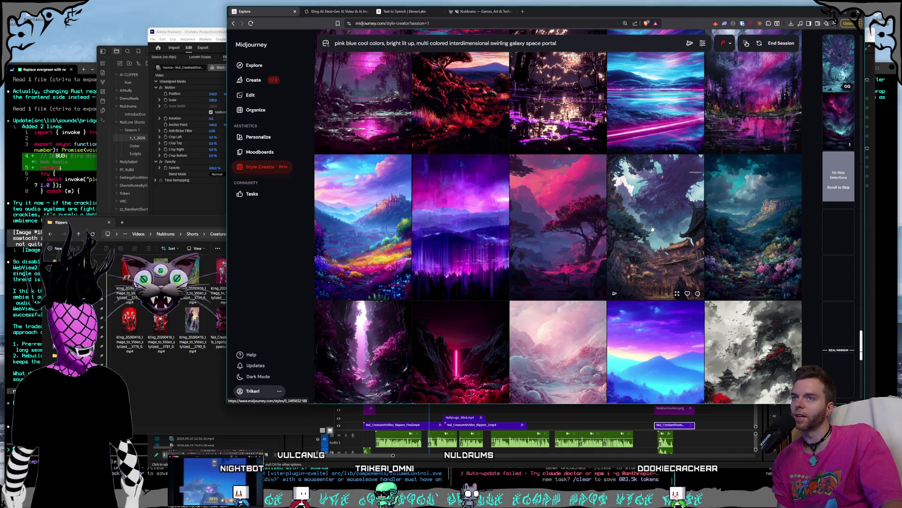
pyautogui.scroll(-4, 652, 229)
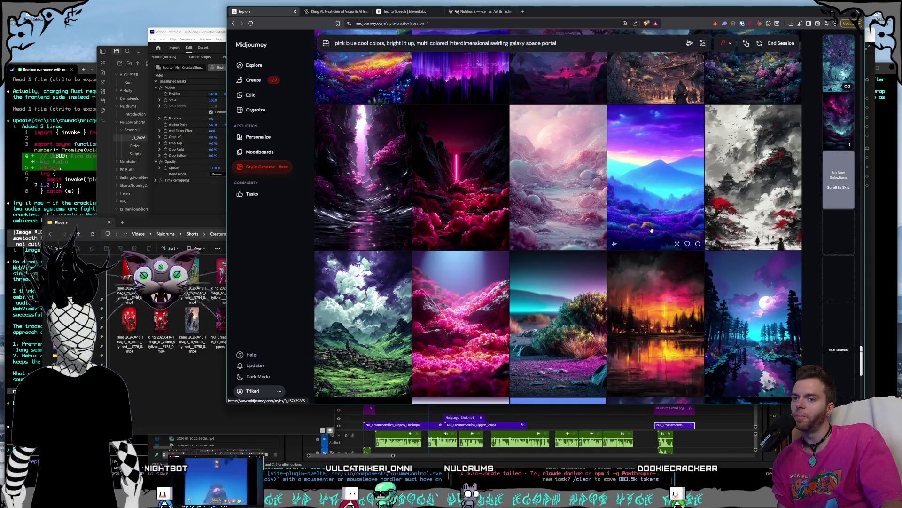
pyautogui.scroll(-20, 651, 230)
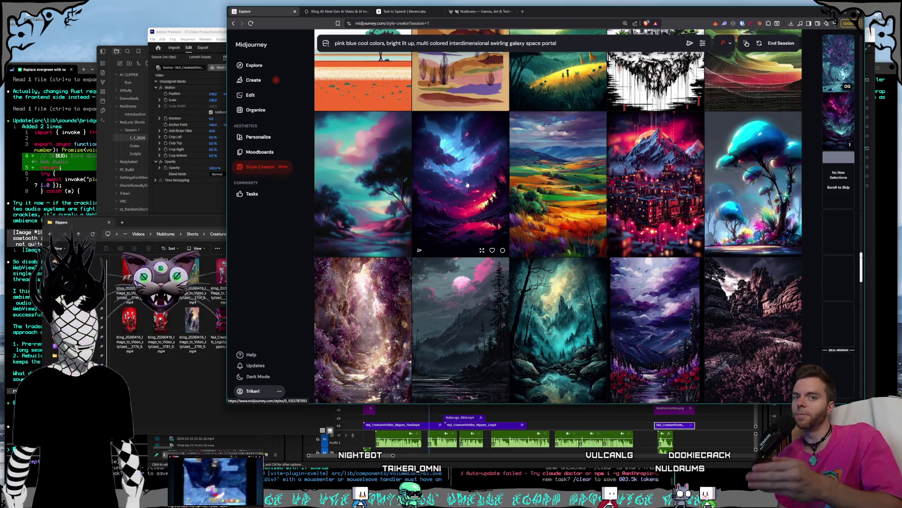
# Pick the dark galaxy sky image and scroll down to load fresh style samples
pyautogui.click(467, 185)
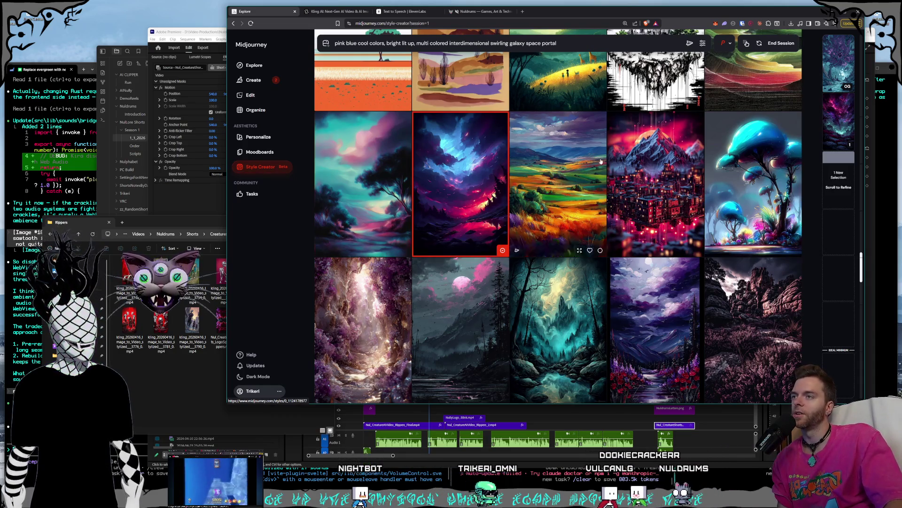
pyautogui.scroll(-10, 553, 328)
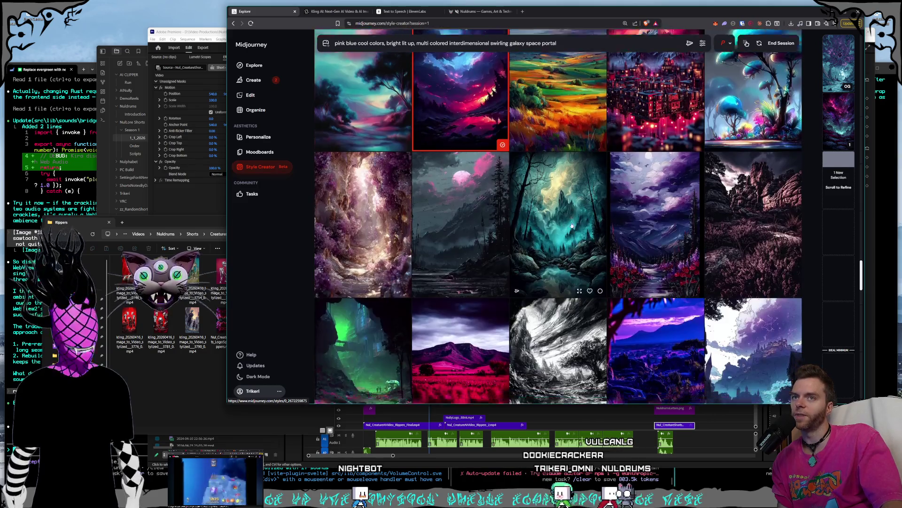
pyautogui.scroll(-15, 572, 225)
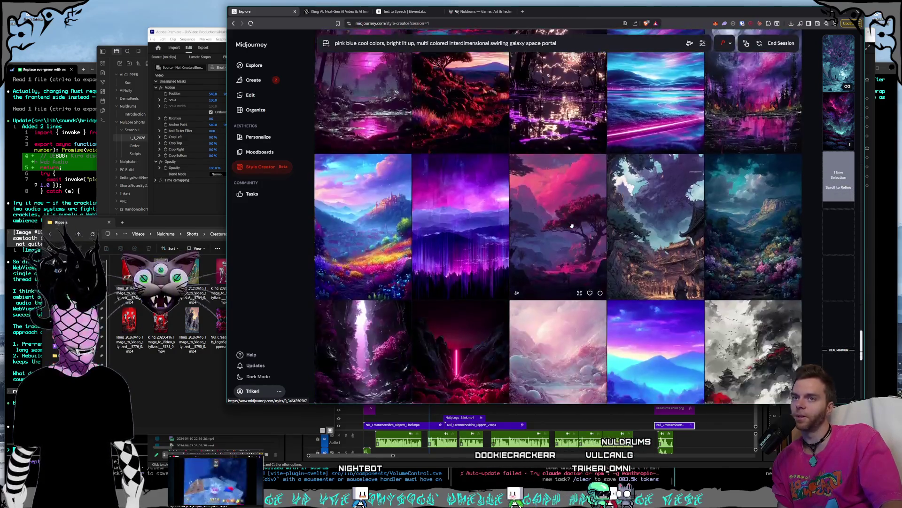
pyautogui.scroll(-15, 572, 226)
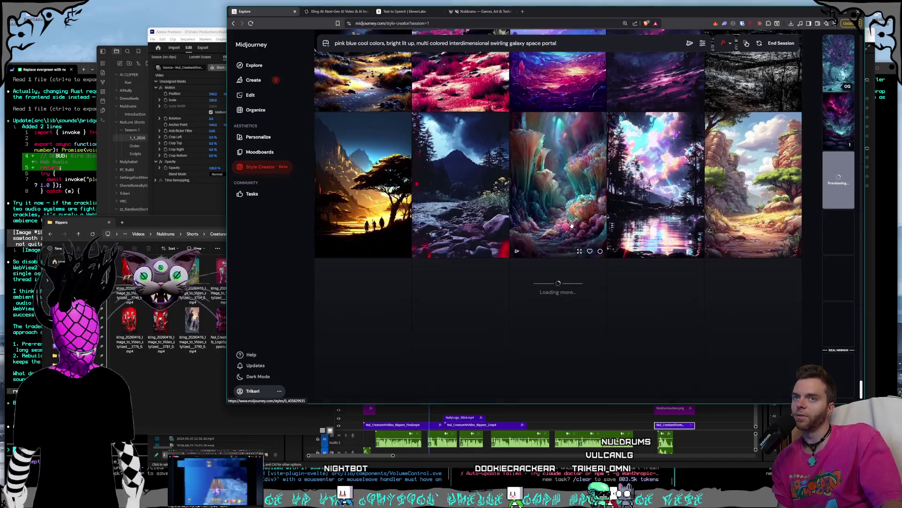
pyautogui.scroll(-3, 572, 226)
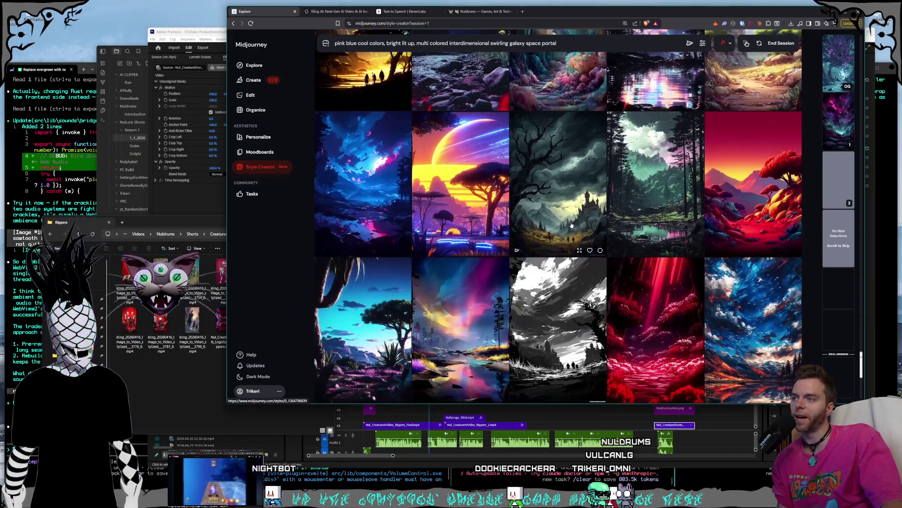
pyautogui.scroll(-5, 572, 226)
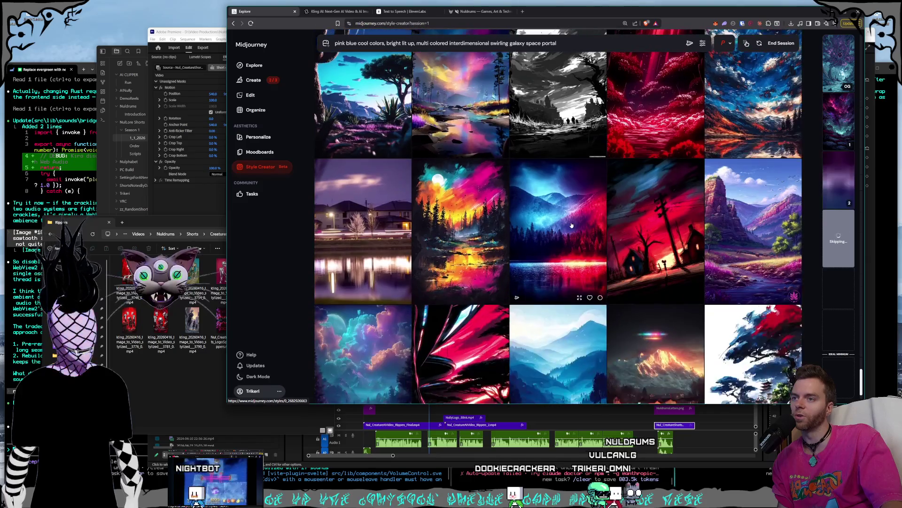
pyautogui.scroll(-4, 572, 226)
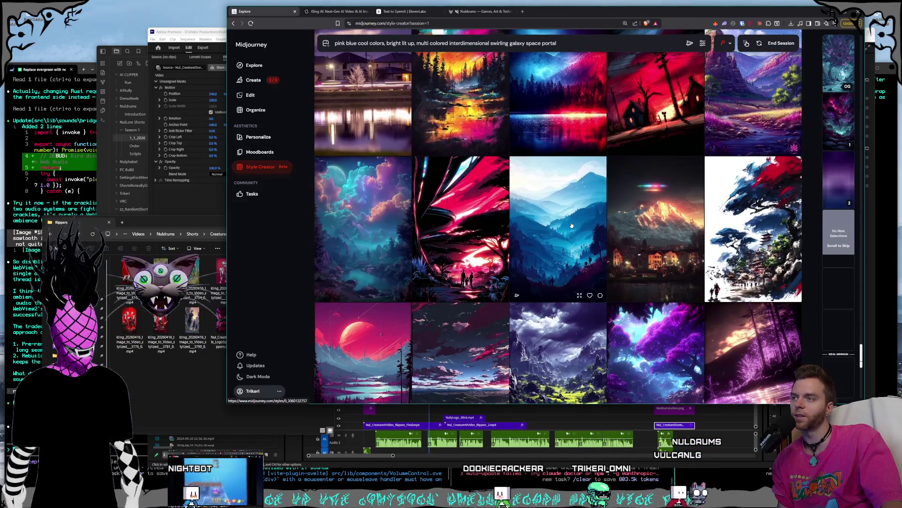
pyautogui.scroll(-2, 572, 226)
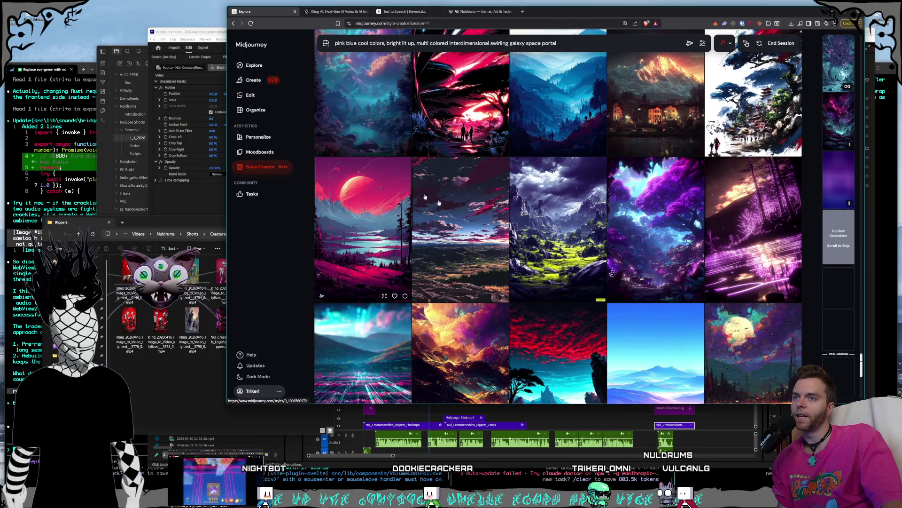
pyautogui.scroll(-3, 550, 165)
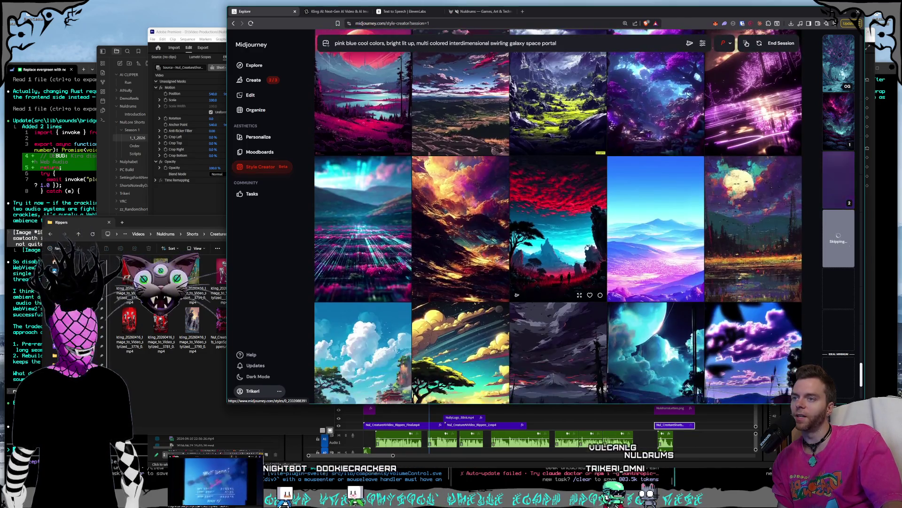
pyautogui.scroll(-2, 576, 240)
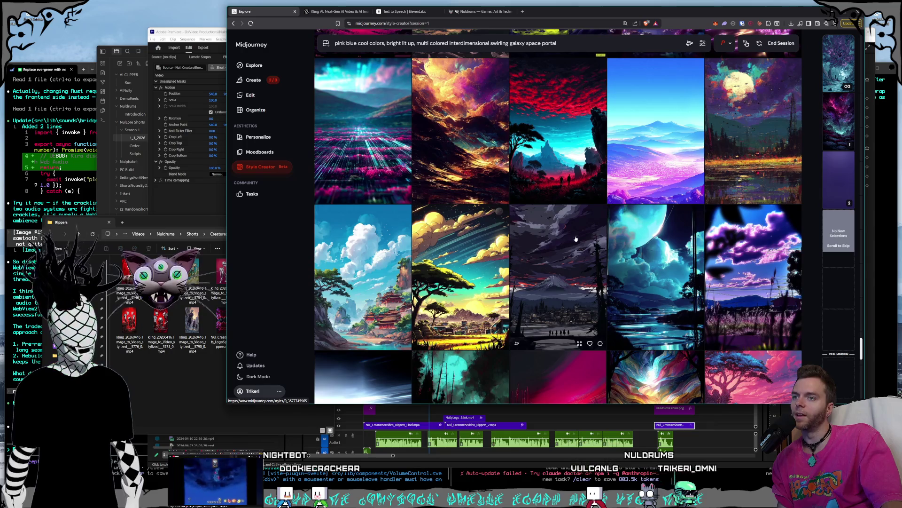
pyautogui.scroll(-2, 575, 238)
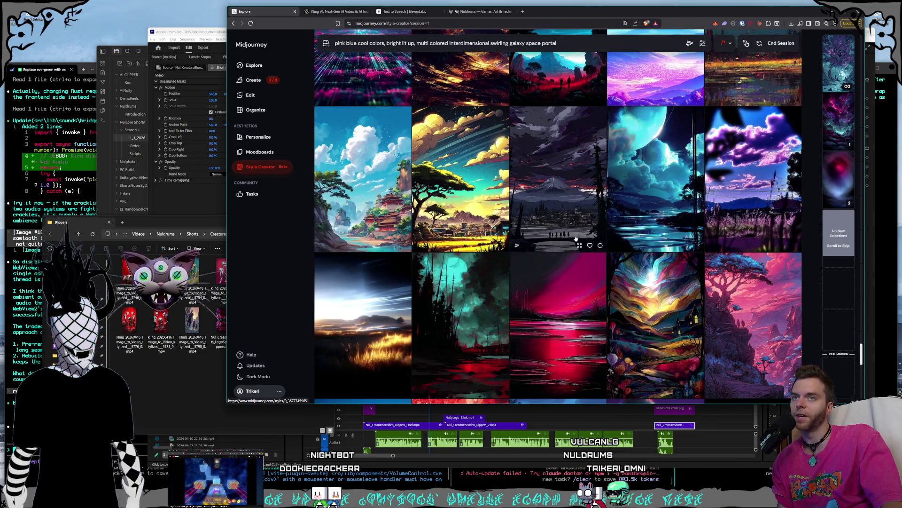
pyautogui.scroll(-1, 576, 239)
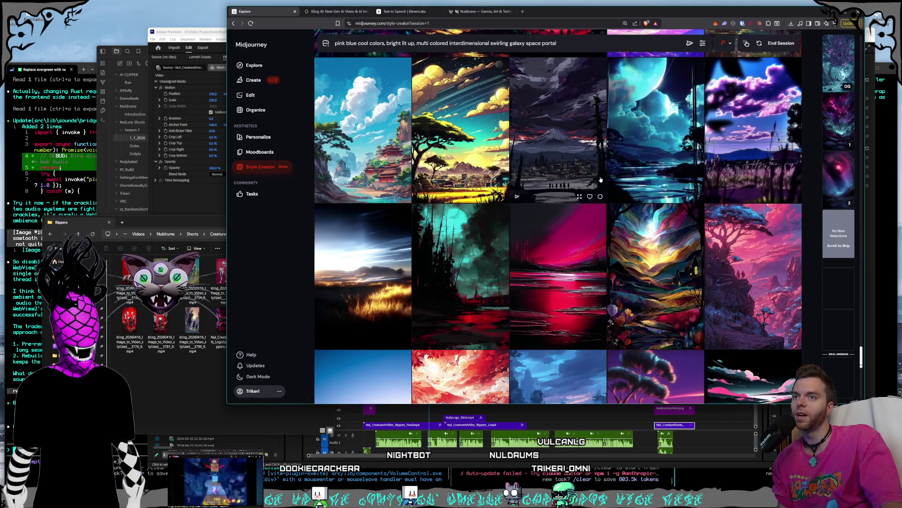
pyautogui.scroll(-2, 600, 180)
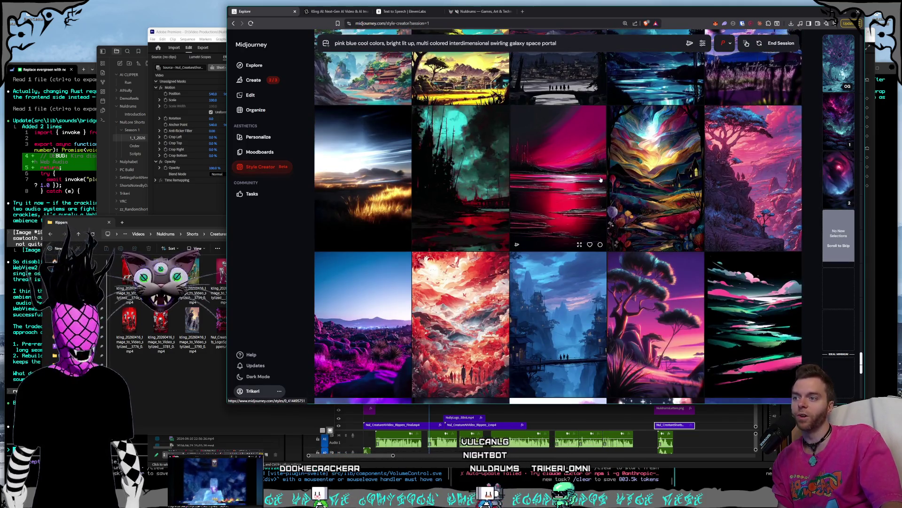
pyautogui.scroll(-1, 601, 180)
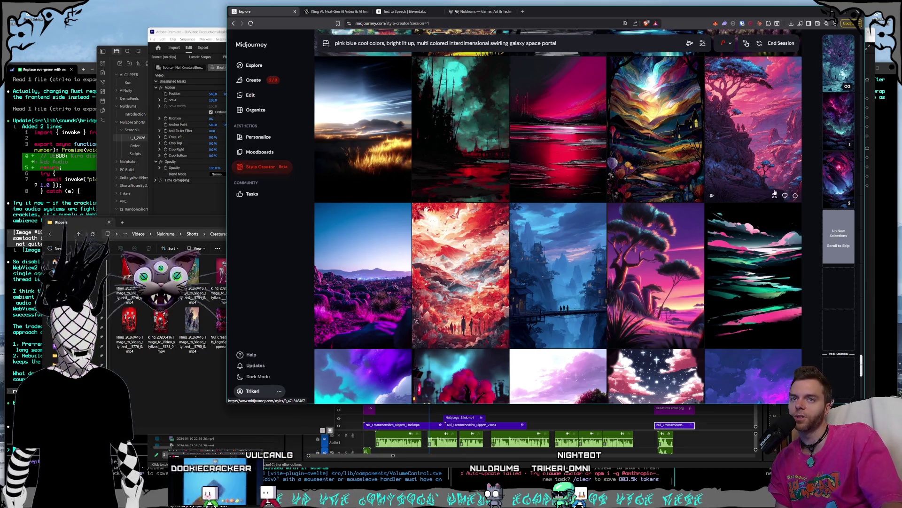
pyautogui.scroll(-2, 750, 200)
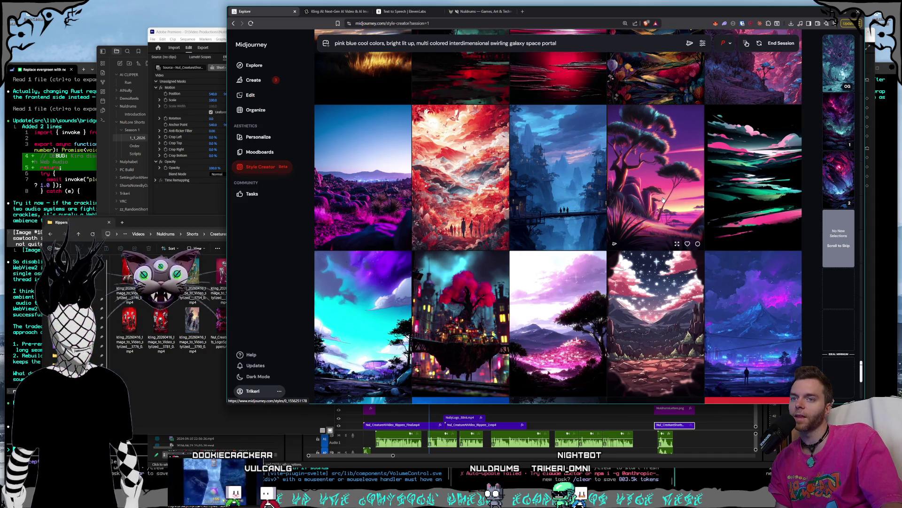
# Pin the second style preview, then close it again to widen the grid
pyautogui.moveTo(828, 184)
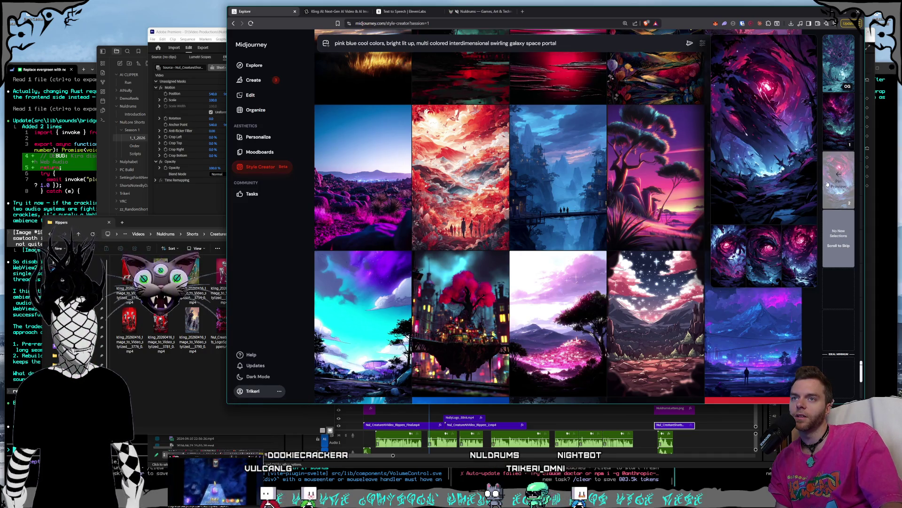
pyautogui.click(828, 184)
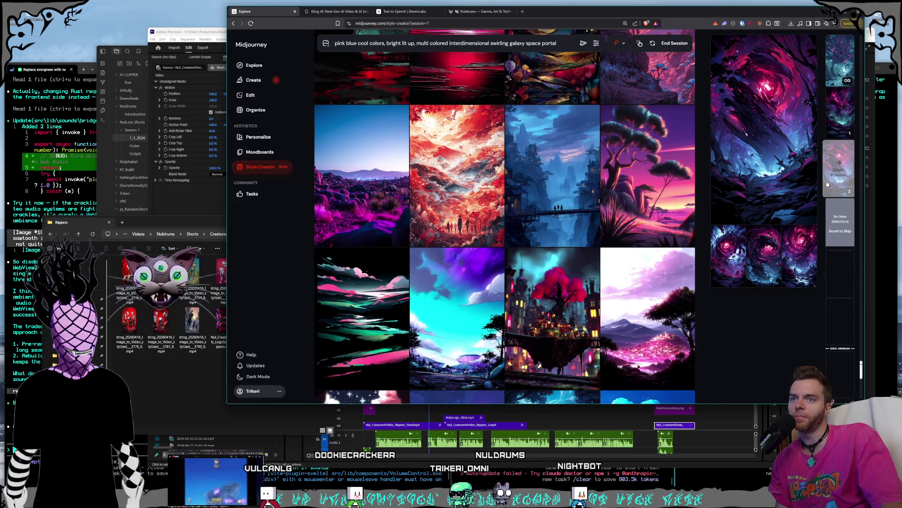
pyautogui.click(828, 185)
# Browse the Style Creator grid and pick the pink-and-blue swirling cloudscape as a style selection
pyautogui.scroll(-2, 566, 183)
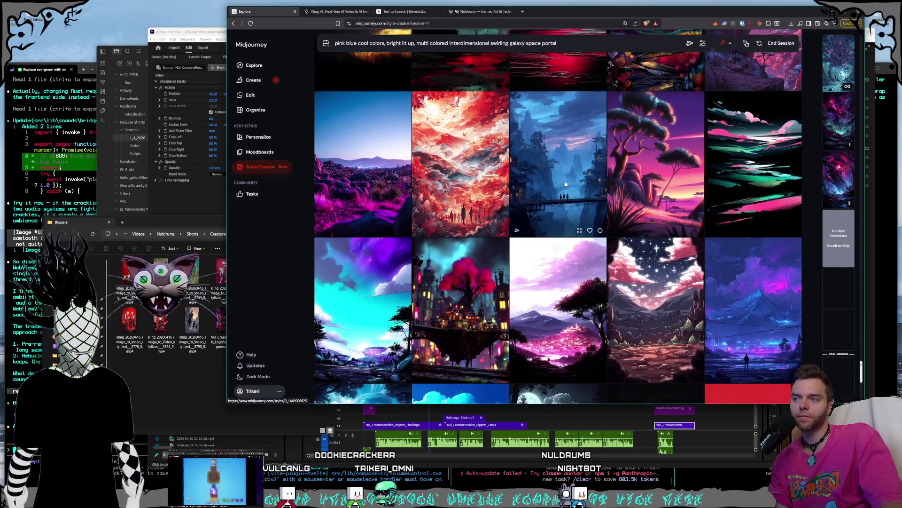
pyautogui.scroll(-1, 566, 184)
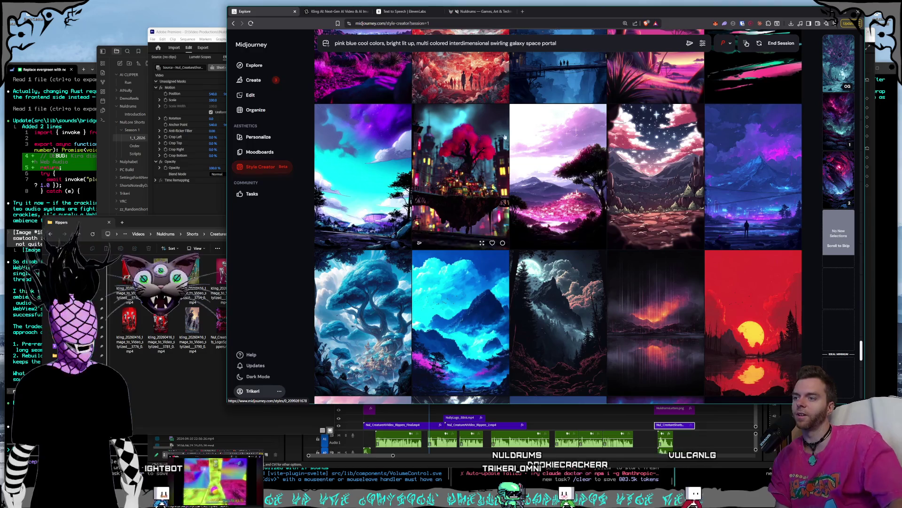
pyautogui.scroll(-2, 616, 174)
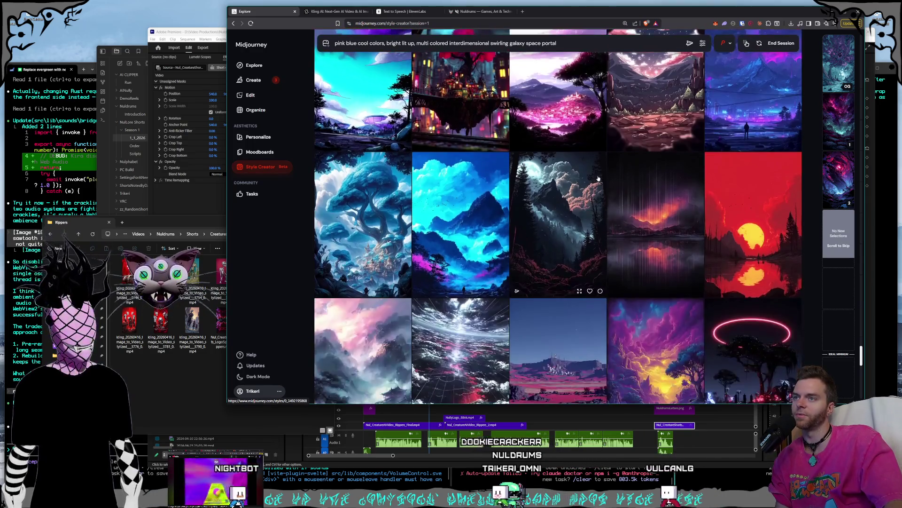
pyautogui.scroll(-1, 599, 179)
pyautogui.scroll(-1, 598, 179)
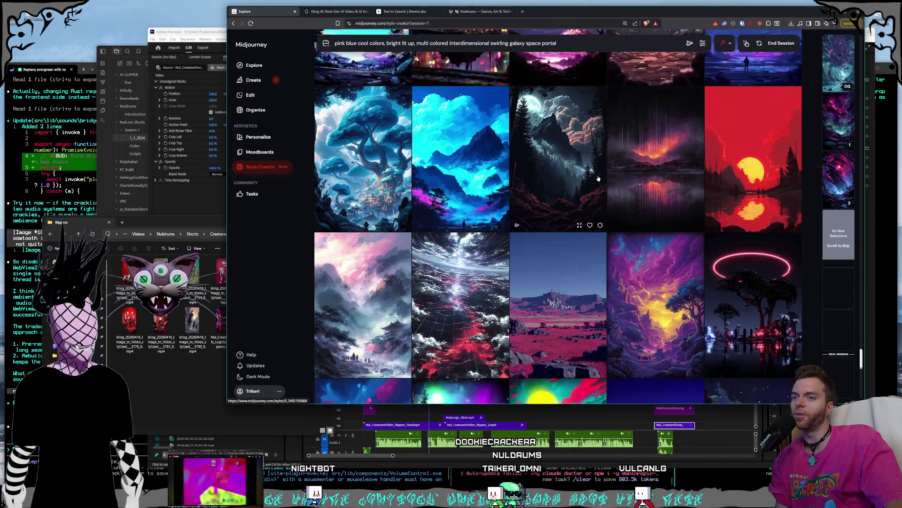
pyautogui.scroll(-2, 598, 179)
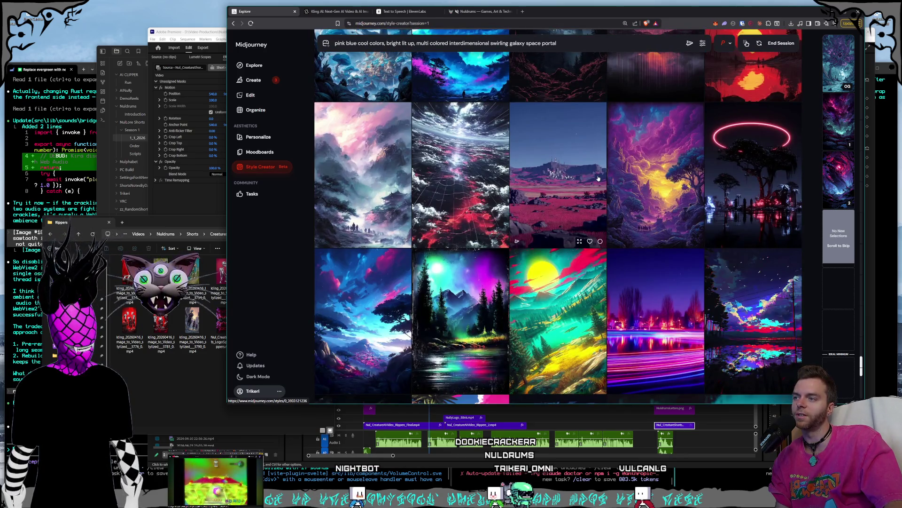
pyautogui.scroll(-3, 598, 177)
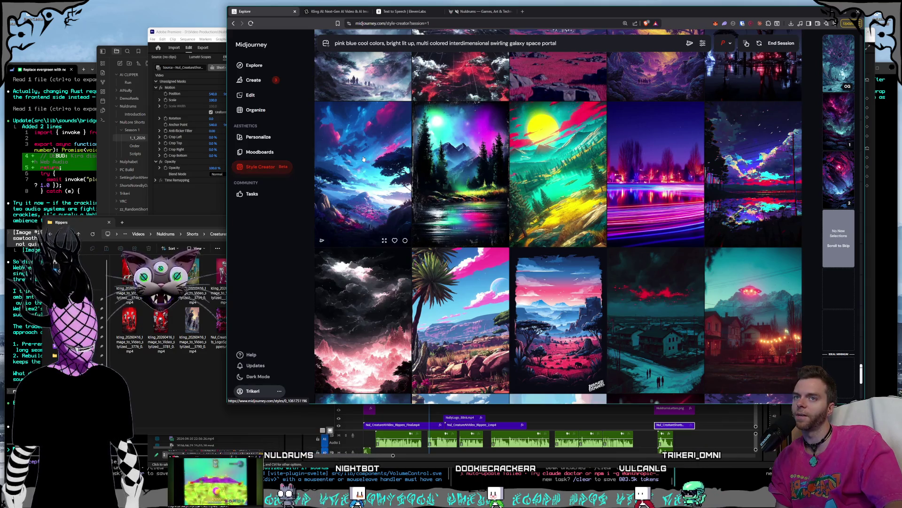
pyautogui.scroll(-1, 369, 160)
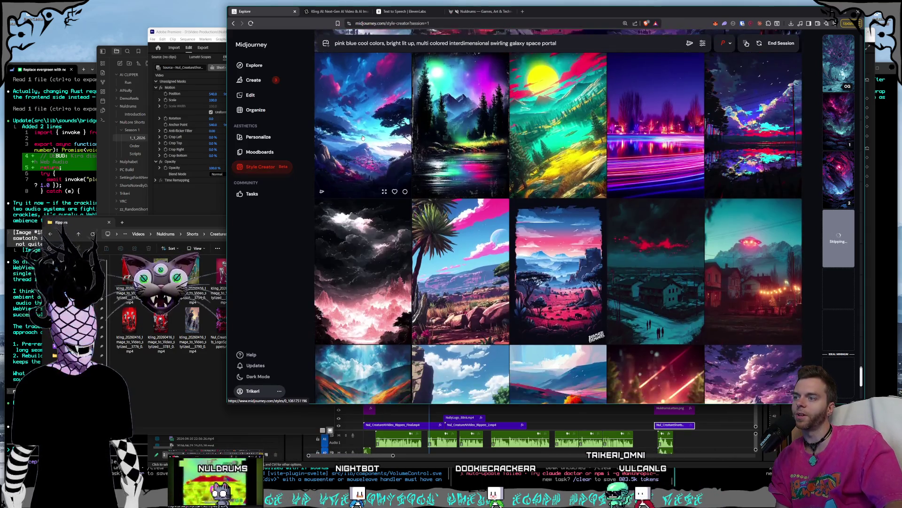
pyautogui.scroll(-6, 370, 141)
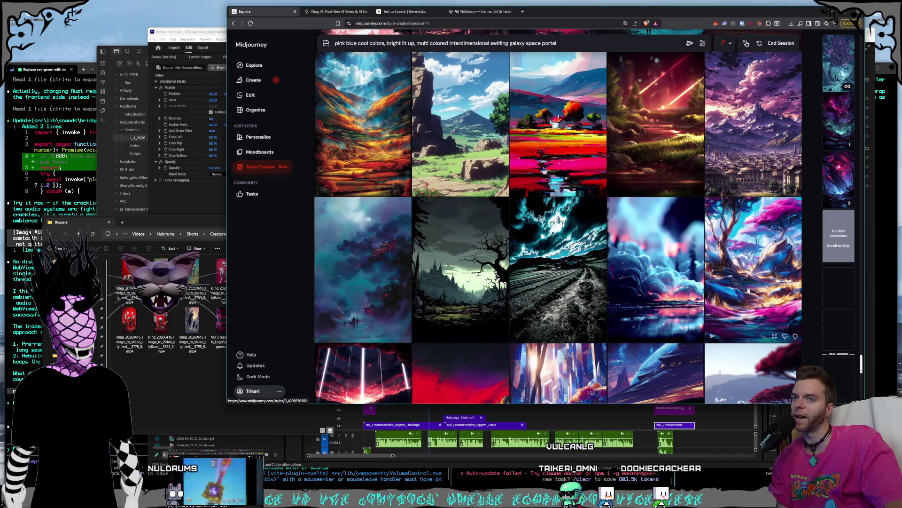
pyautogui.moveTo(836, 184)
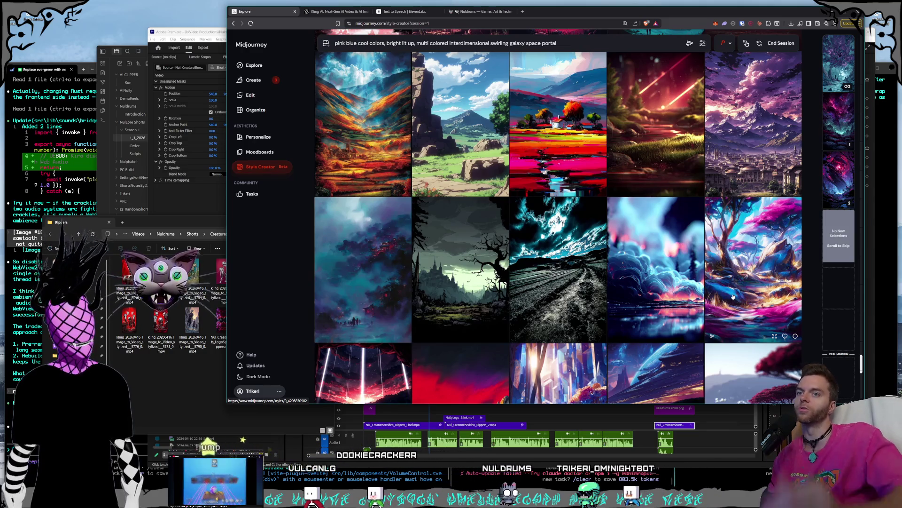
pyautogui.scroll(2, 757, 254)
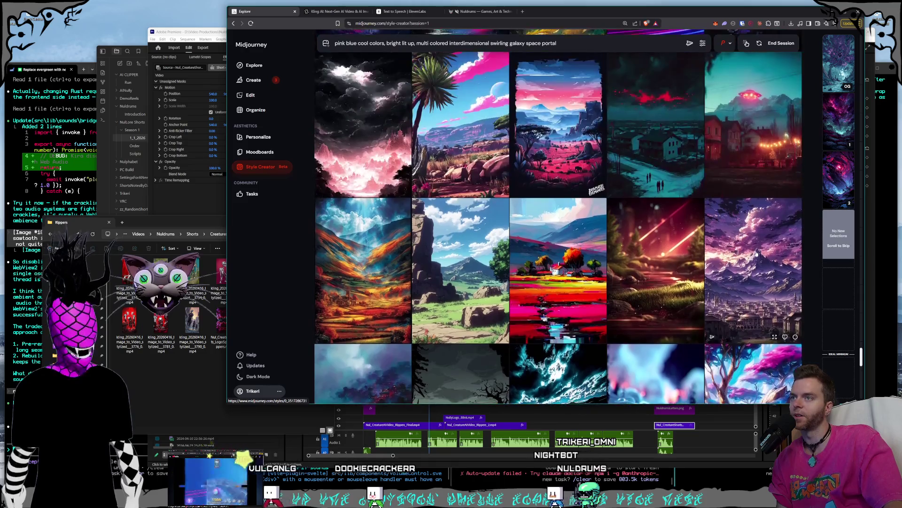
pyautogui.scroll(2, 757, 254)
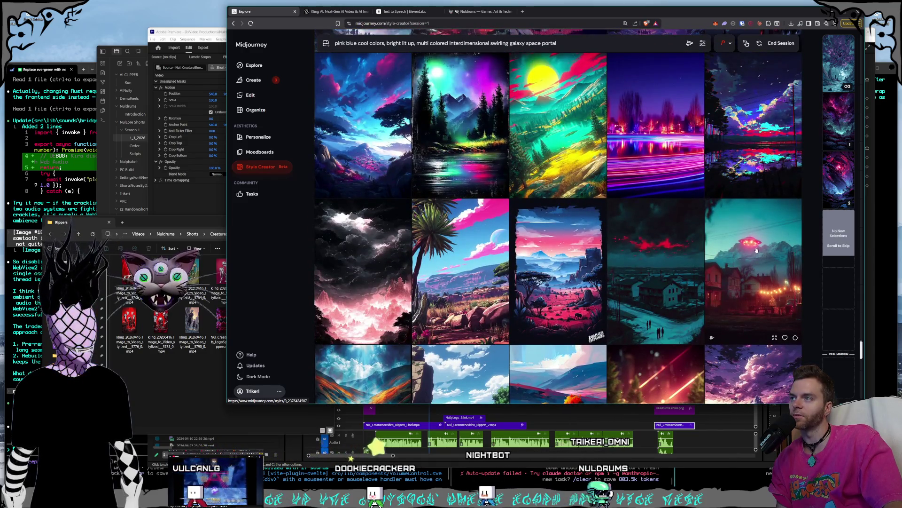
pyautogui.scroll(-5, 757, 251)
pyautogui.click(738, 357)
pyautogui.scroll(-3, 705, 282)
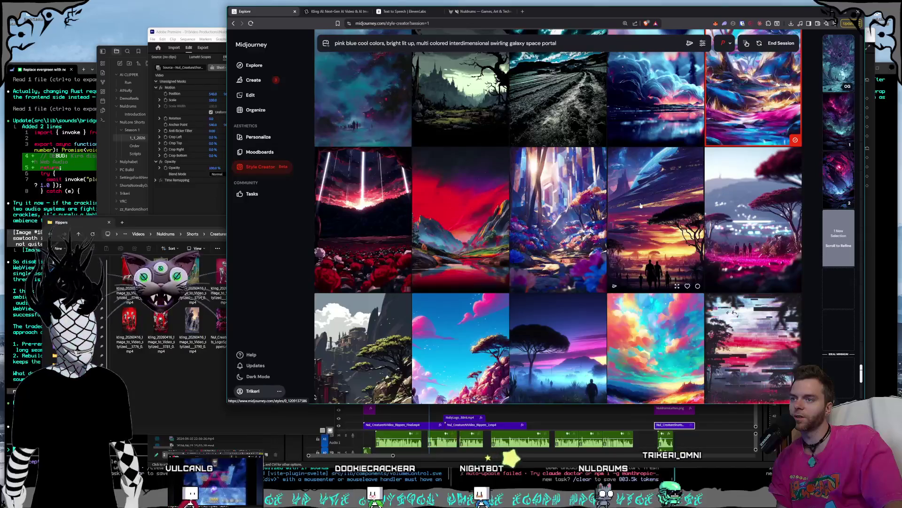
# Scroll down to the fresh batch with the monochrome mountain, pink dunes and glowing mushroom forest
pyautogui.scroll(-5, 640, 206)
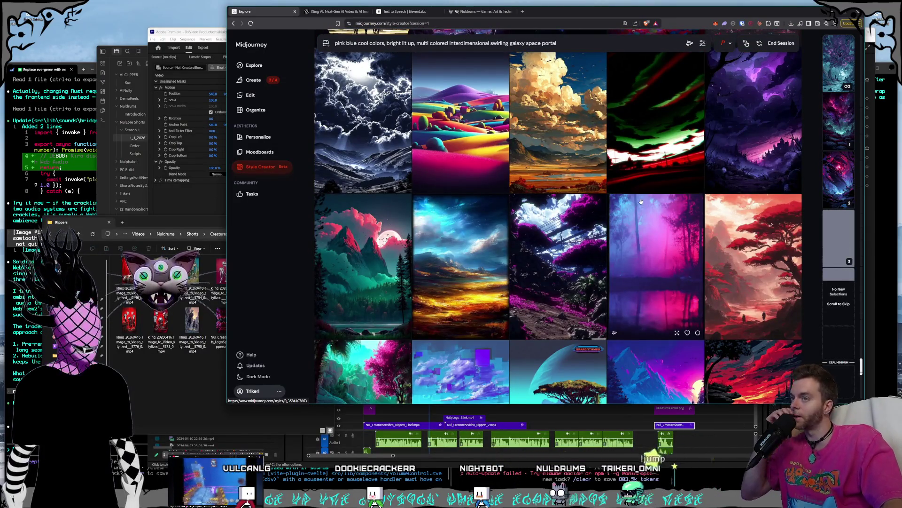
pyautogui.scroll(-2, 641, 201)
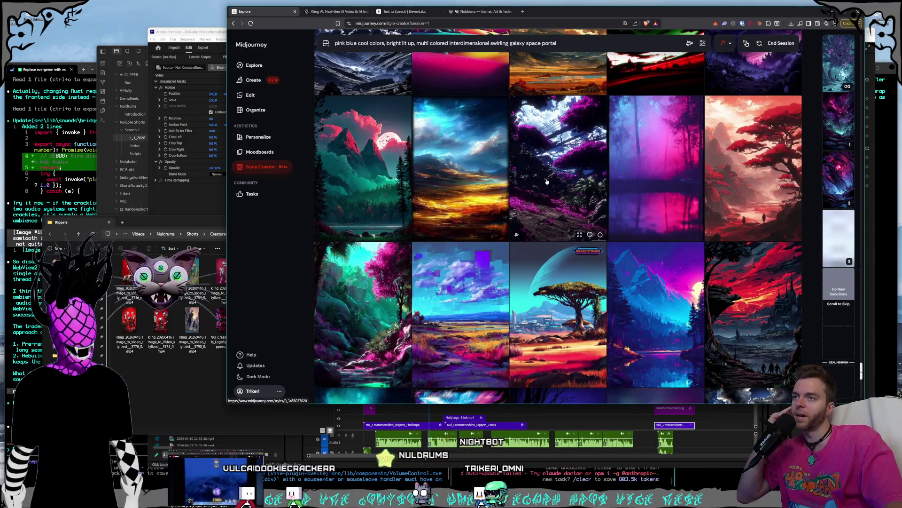
pyautogui.scroll(-1, 547, 181)
pyautogui.scroll(-2, 547, 181)
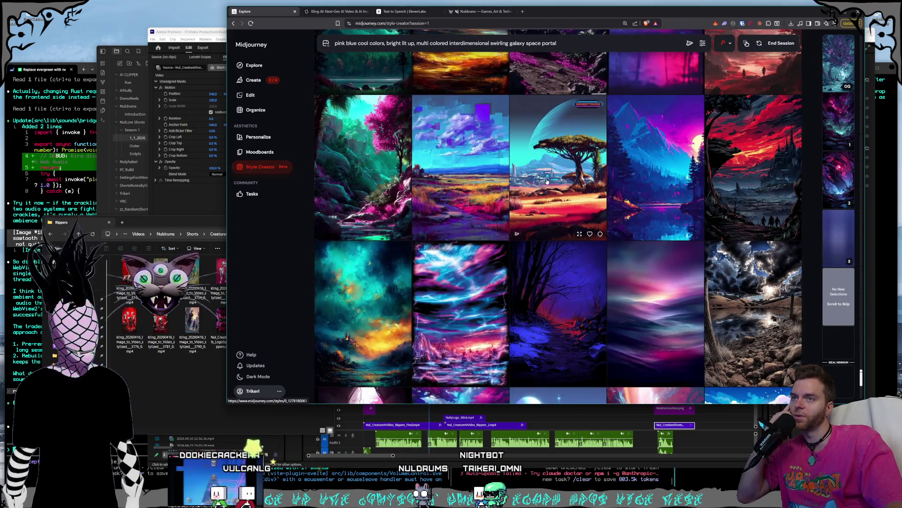
pyautogui.scroll(-5, 546, 181)
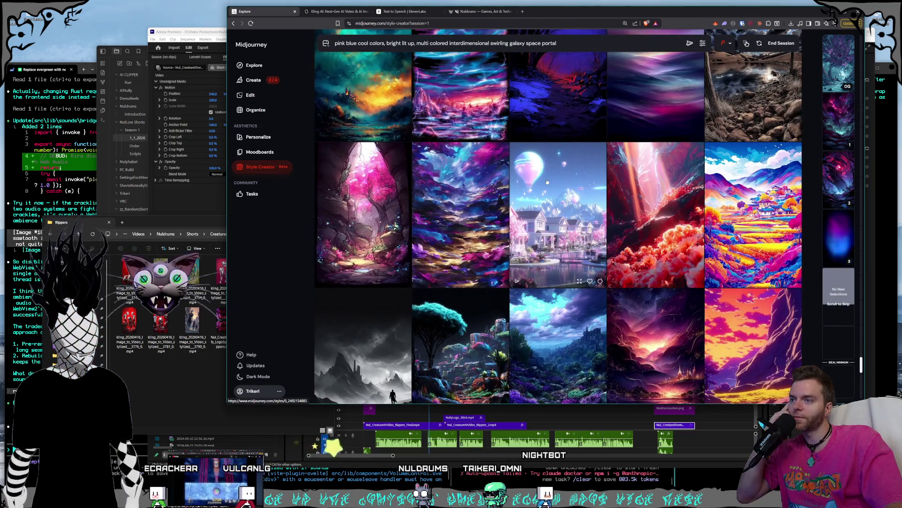
pyautogui.scroll(-3, 640, 219)
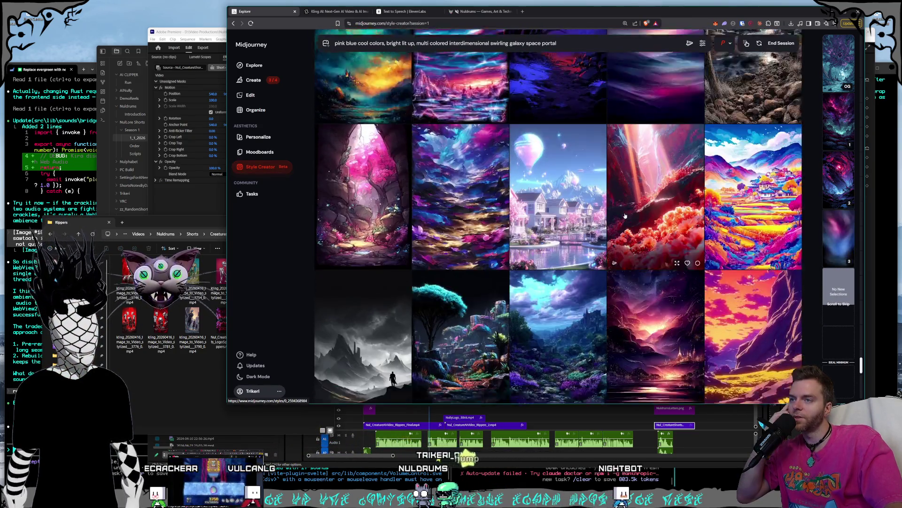
pyautogui.scroll(-1, 728, 235)
pyautogui.moveTo(826, 252)
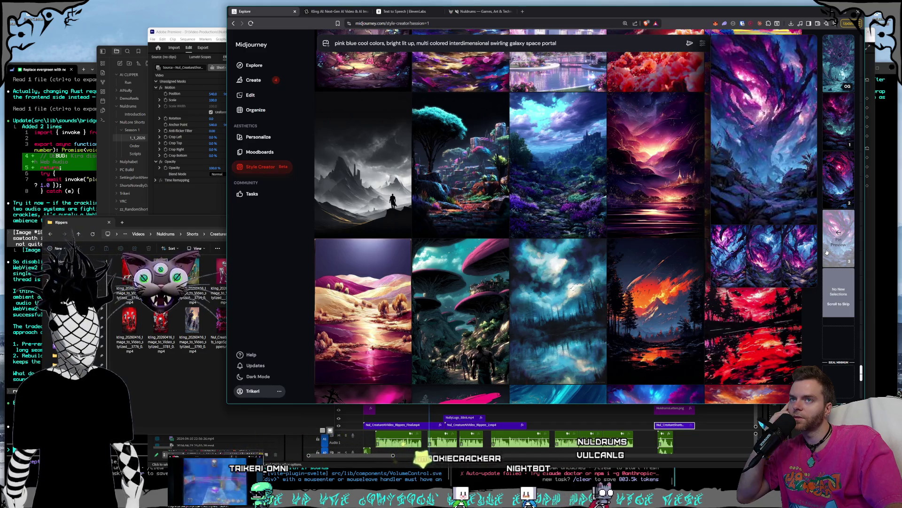
# Pin the third selection from its preview and pick the blue mountain lake image
pyautogui.click(827, 252)
pyautogui.scroll(4, 647, 231)
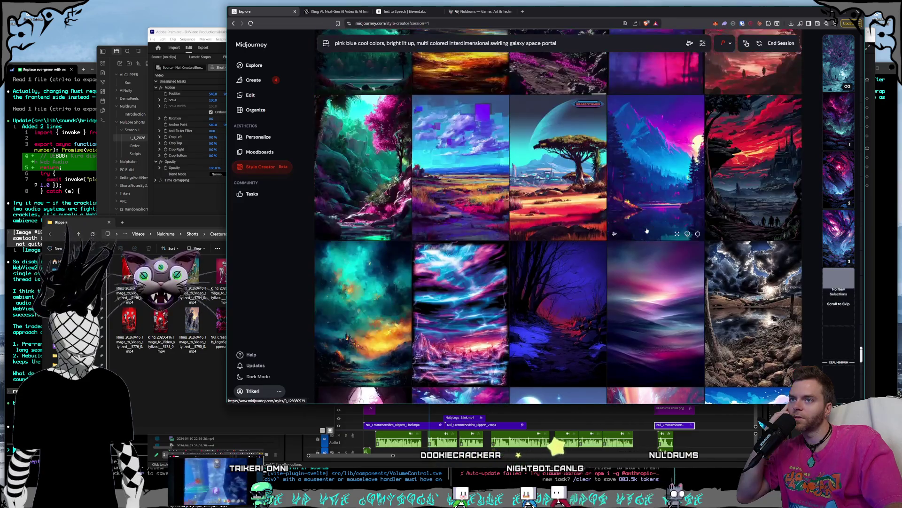
pyautogui.click(643, 196)
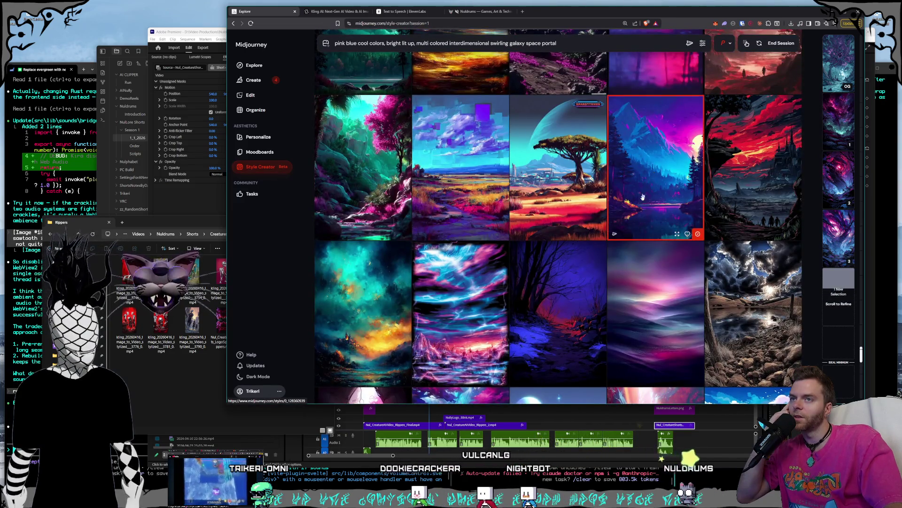
# Review many further rounds and select the blue mountain image under a pink, planet-filled sky
pyautogui.scroll(-5, 644, 207)
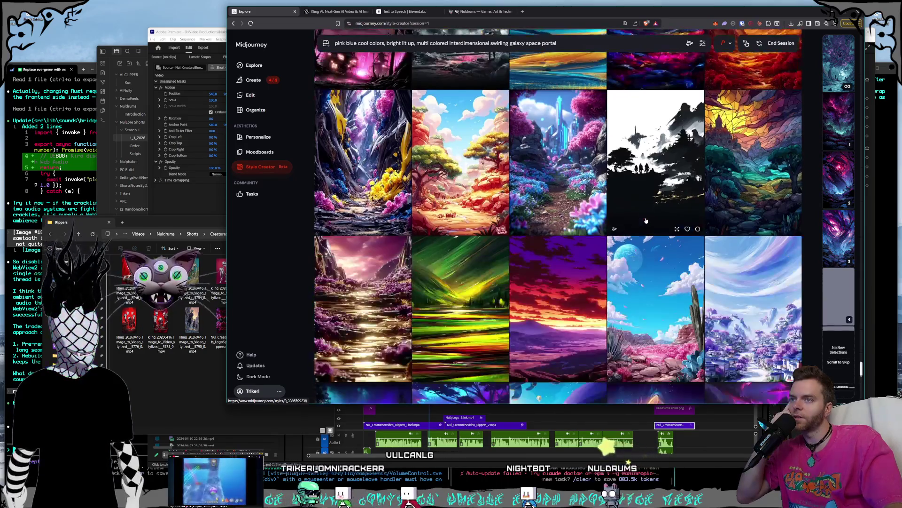
pyautogui.scroll(-4, 645, 220)
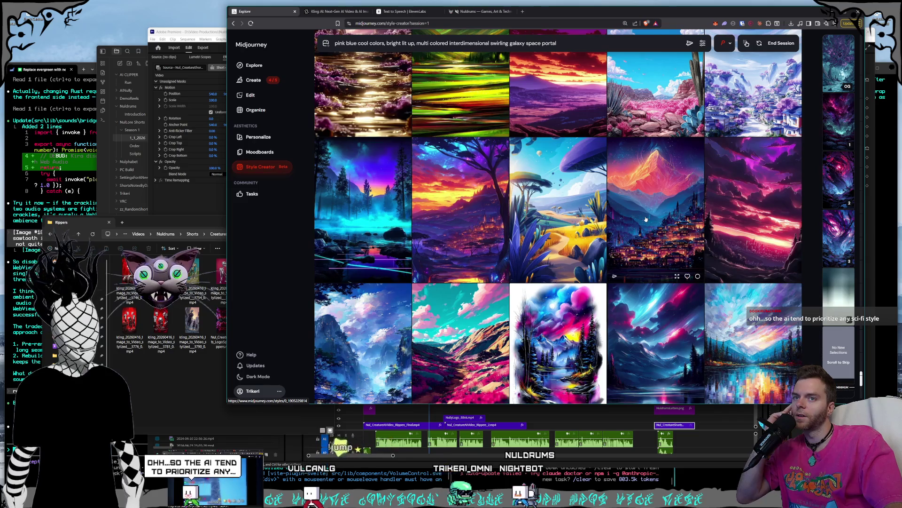
pyautogui.scroll(-2, 646, 219)
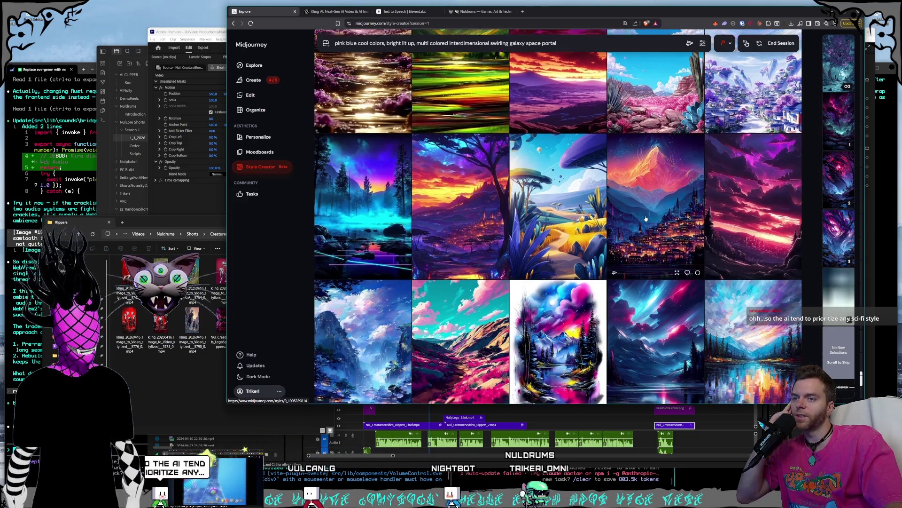
pyautogui.scroll(-3, 646, 214)
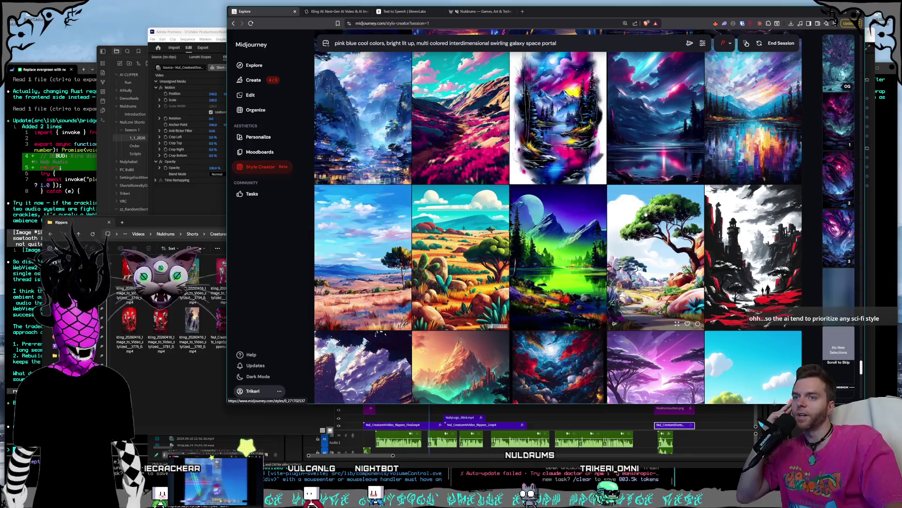
pyautogui.scroll(-4, 646, 214)
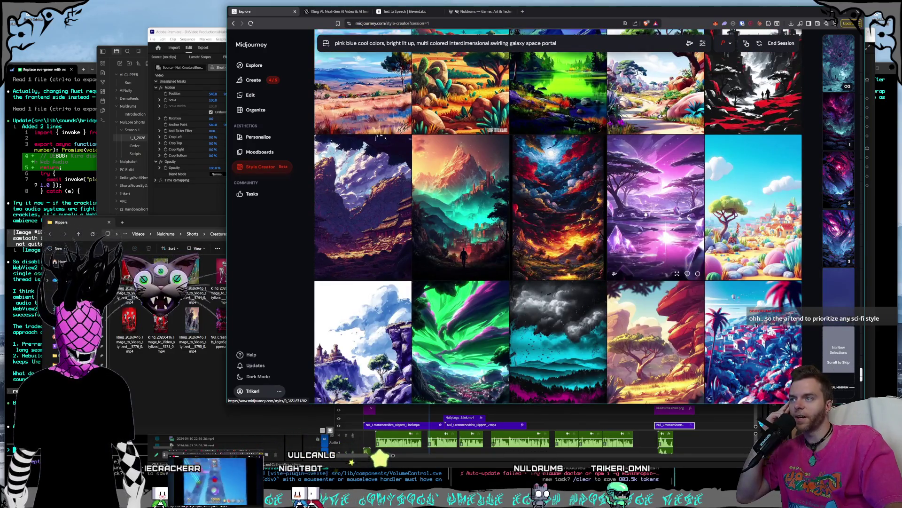
pyautogui.scroll(-1, 646, 214)
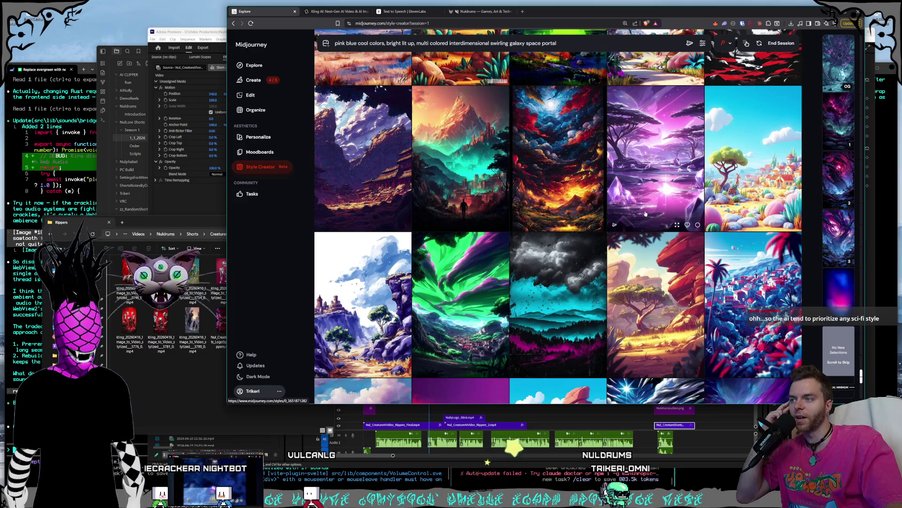
pyautogui.scroll(-2, 646, 214)
pyautogui.scroll(-2, 646, 214)
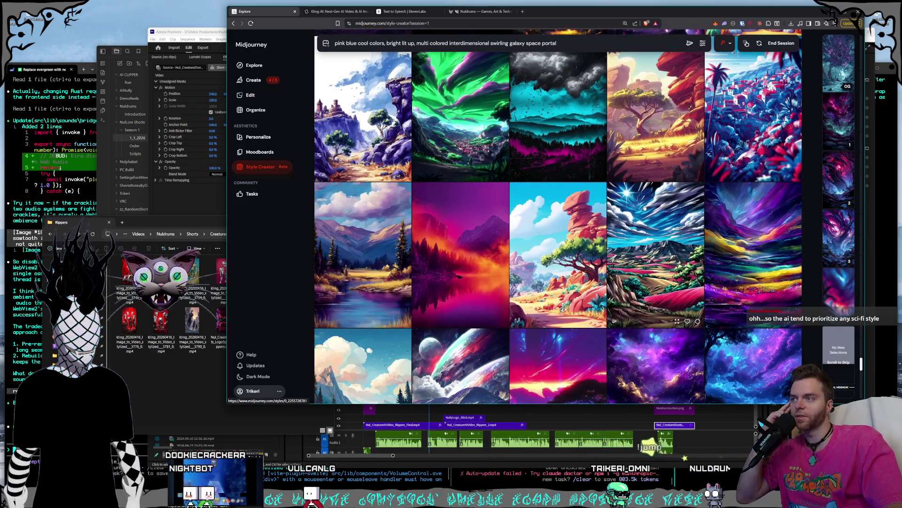
pyautogui.scroll(-1, 645, 208)
pyautogui.scroll(-1, 644, 210)
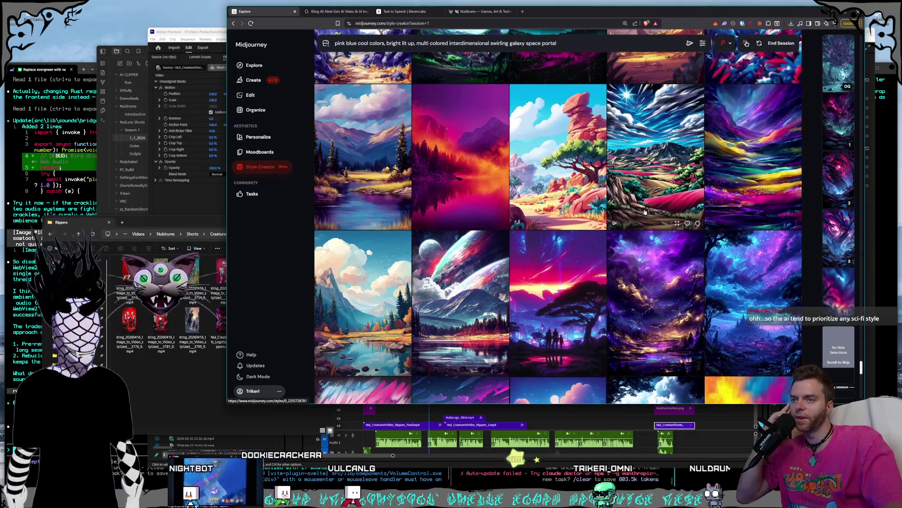
pyautogui.scroll(-1, 645, 211)
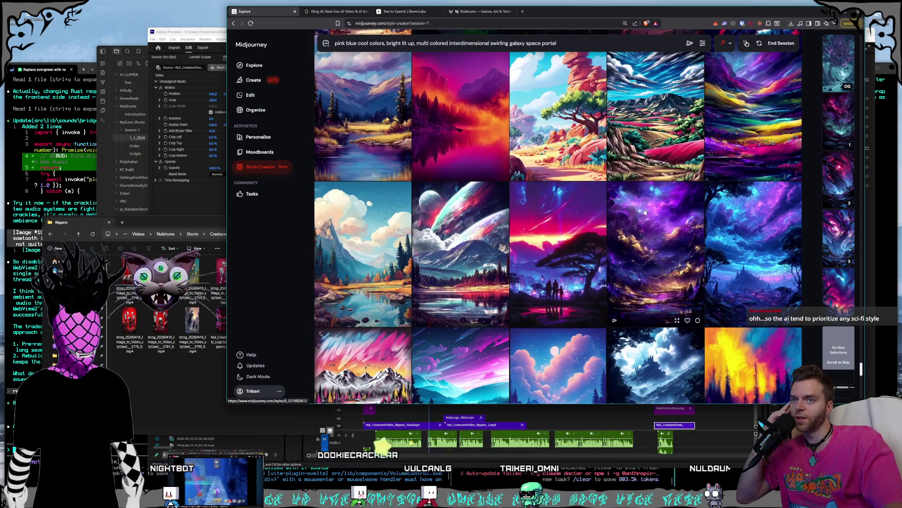
pyautogui.scroll(-1, 645, 212)
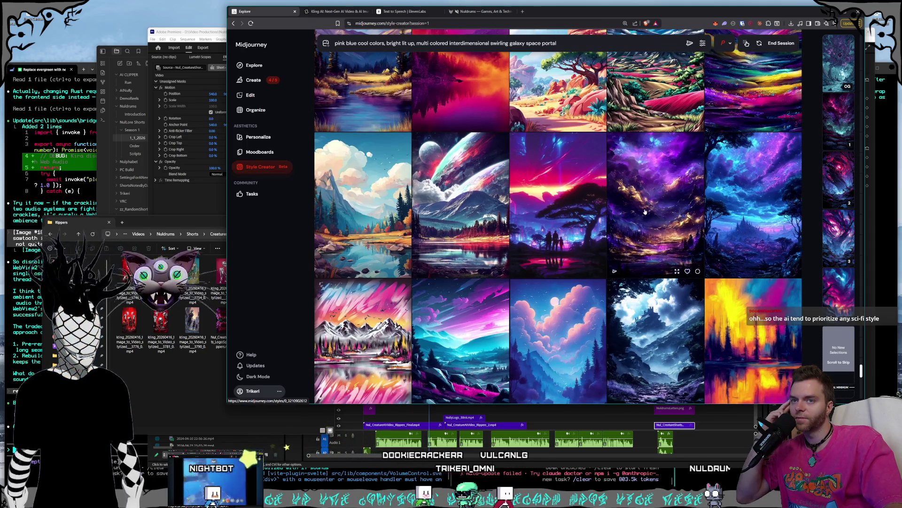
pyautogui.scroll(-1, 646, 212)
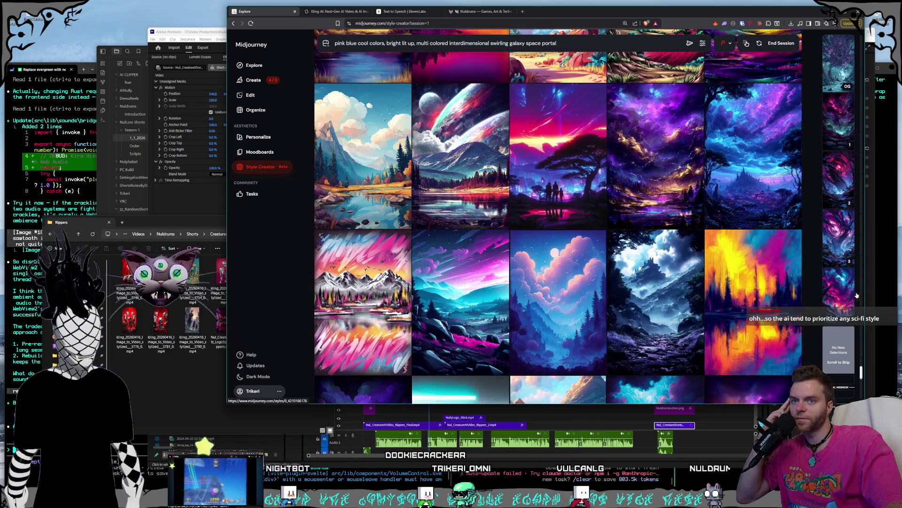
pyautogui.moveTo(838, 299)
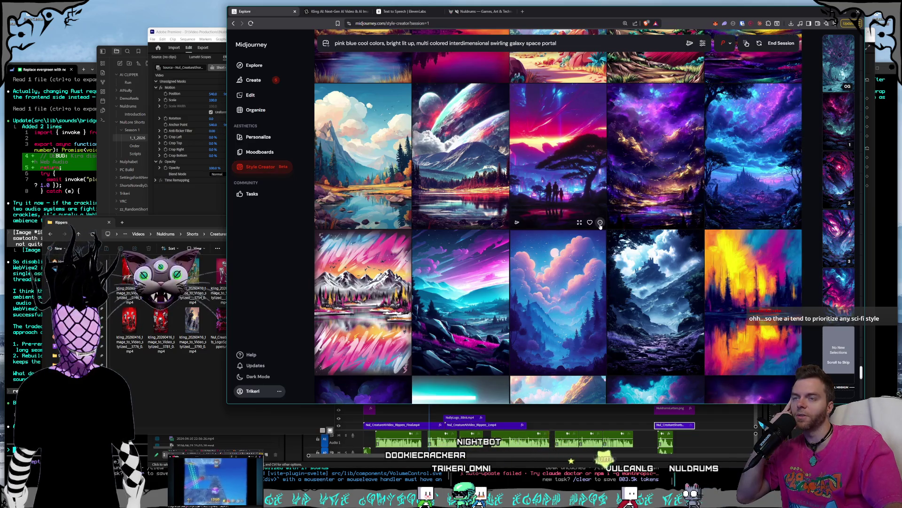
pyautogui.scroll(-15, 652, 248)
pyautogui.scroll(-10, 652, 248)
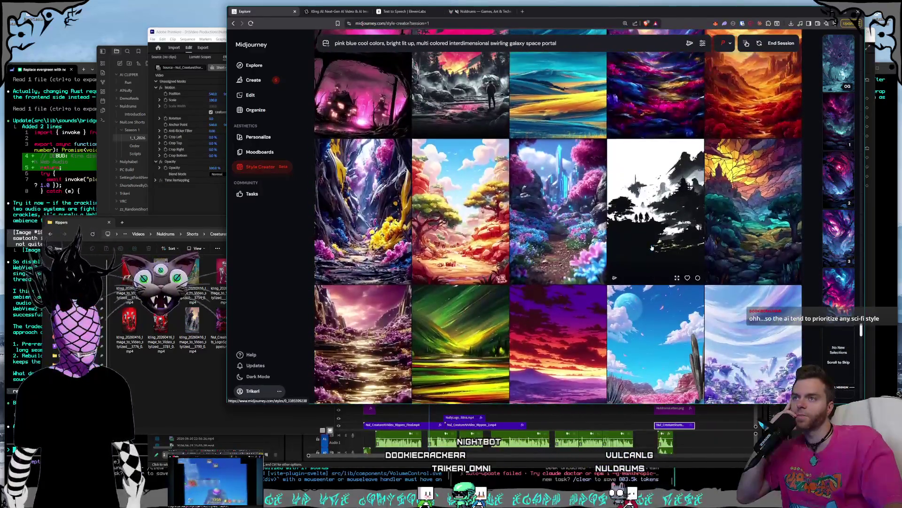
pyautogui.scroll(5, 652, 247)
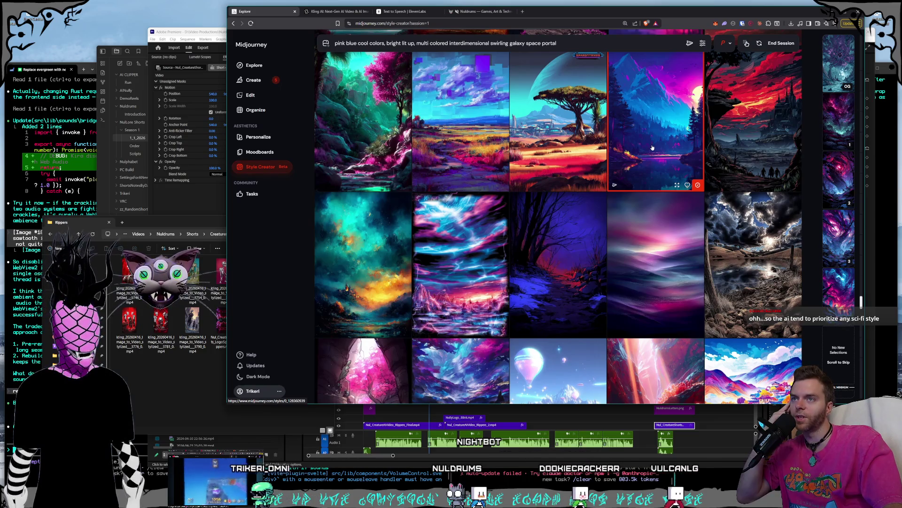
pyautogui.scroll(-15, 652, 155)
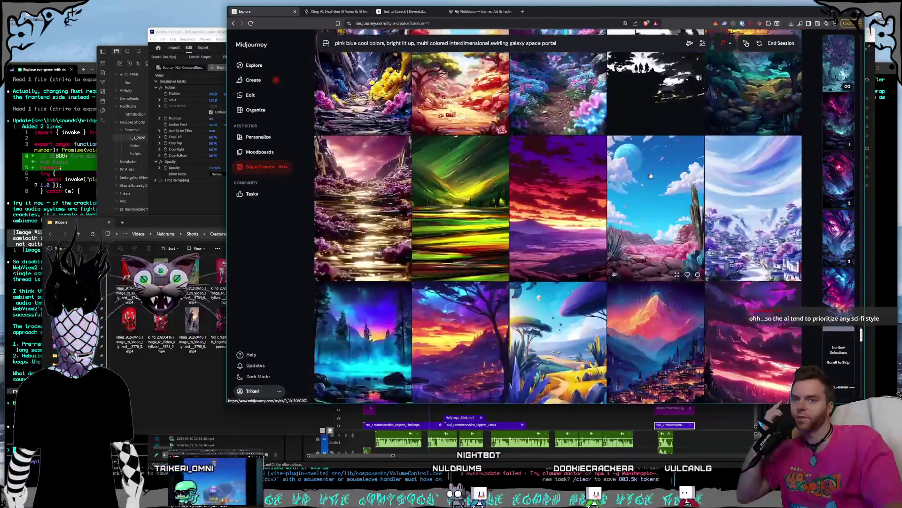
pyautogui.scroll(-15, 651, 175)
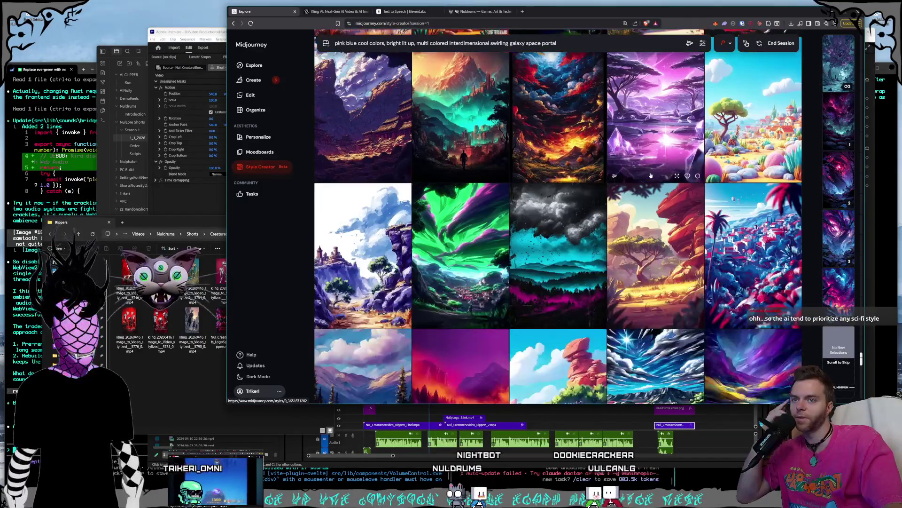
pyautogui.scroll(-3, 650, 177)
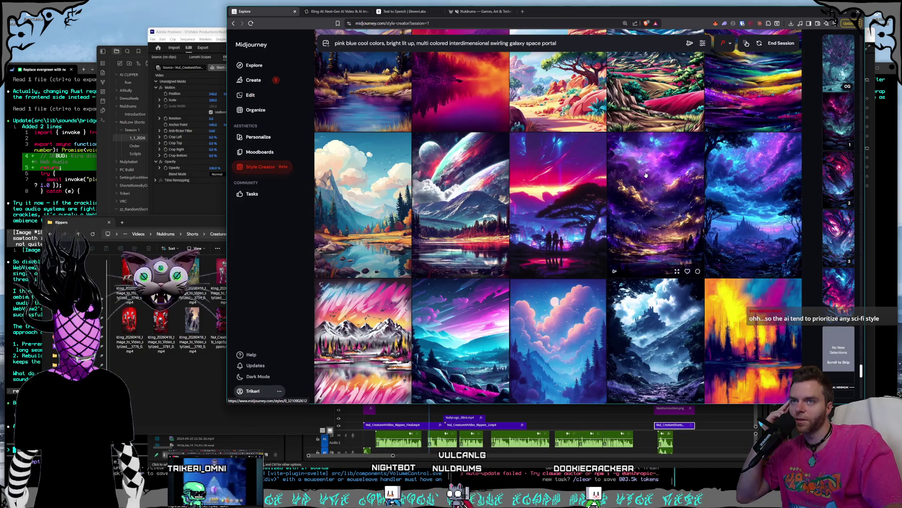
pyautogui.scroll(-3, 646, 175)
pyautogui.scroll(-3, 646, 174)
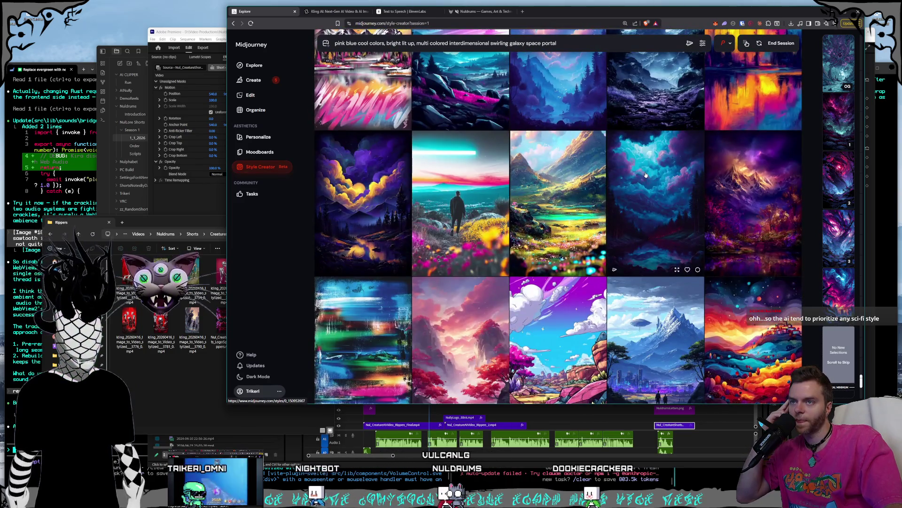
pyautogui.scroll(-3, 645, 175)
pyautogui.scroll(-3, 646, 175)
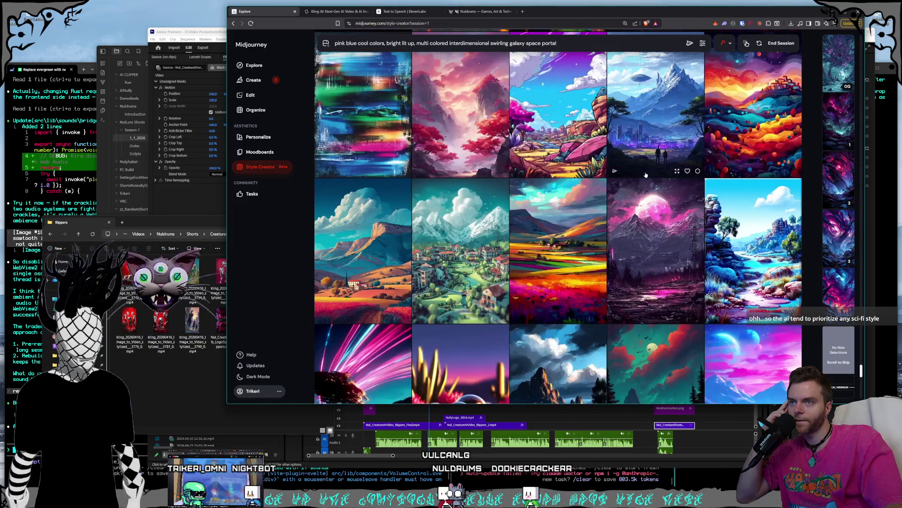
pyautogui.scroll(-3, 645, 174)
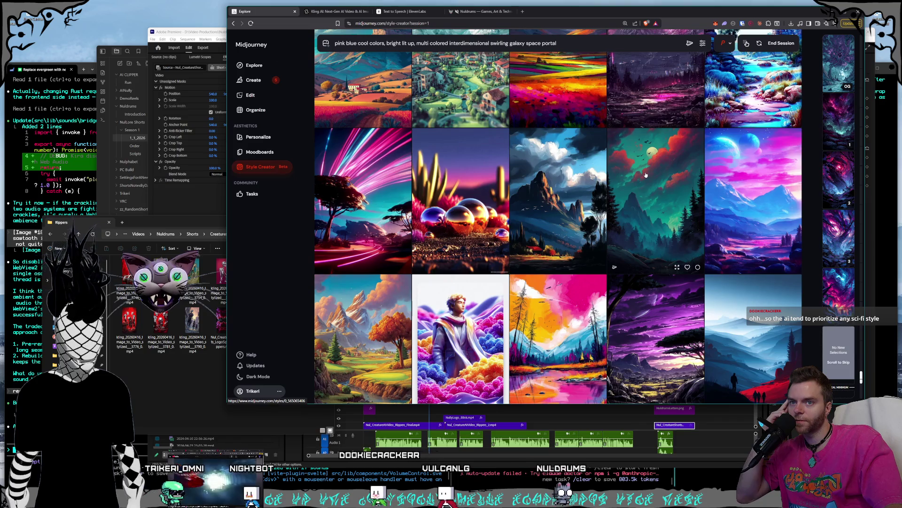
pyautogui.scroll(-2, 646, 175)
pyautogui.scroll(-2, 646, 175)
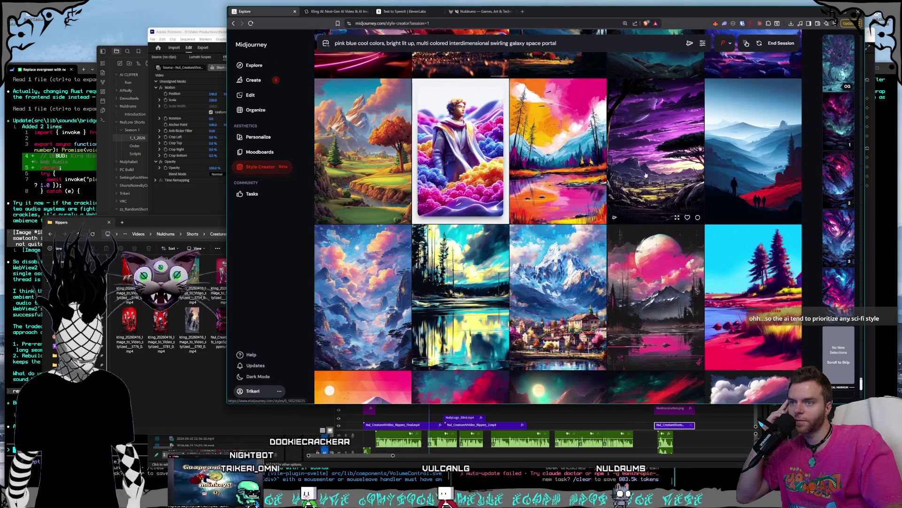
pyautogui.scroll(-10, 646, 175)
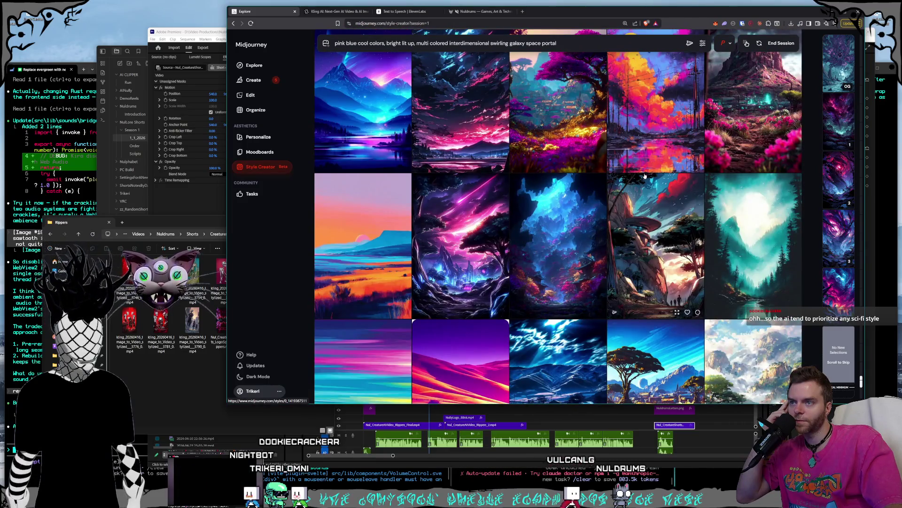
pyautogui.scroll(-2, 646, 176)
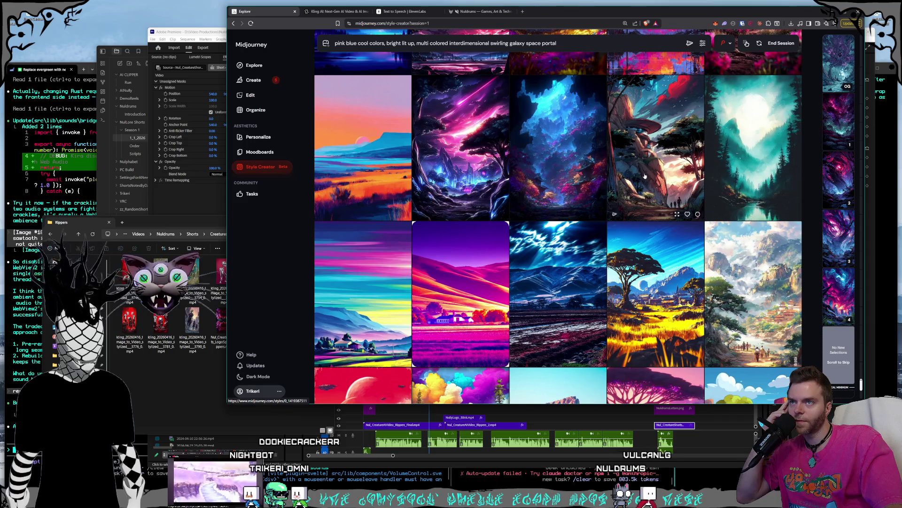
pyautogui.scroll(-6, 666, 160)
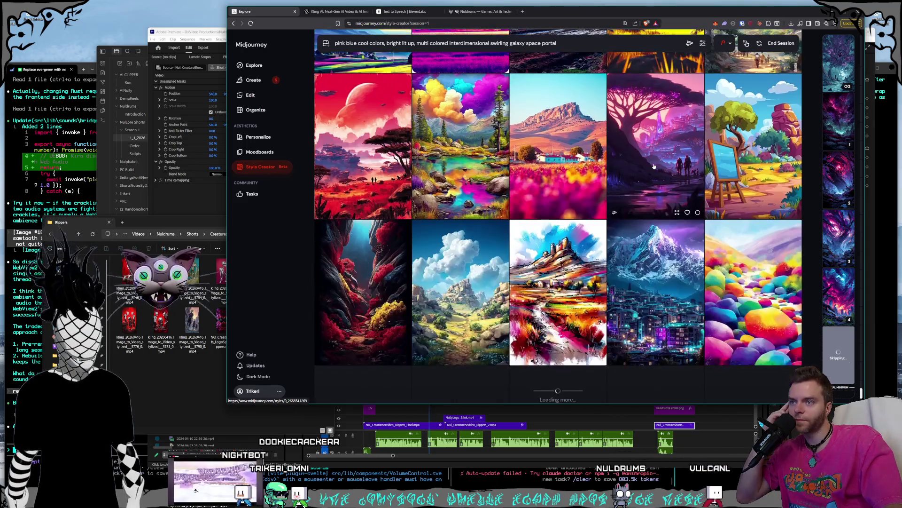
pyautogui.scroll(-3, 654, 166)
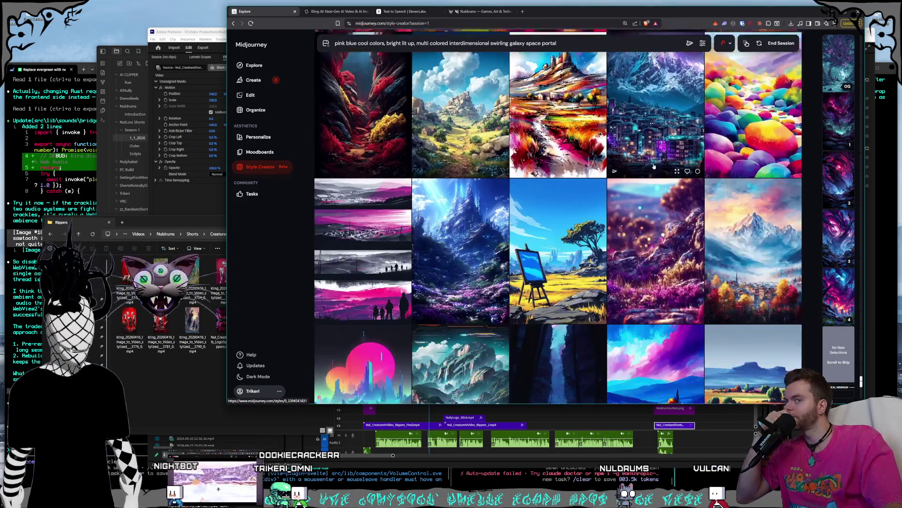
pyautogui.scroll(-2, 654, 167)
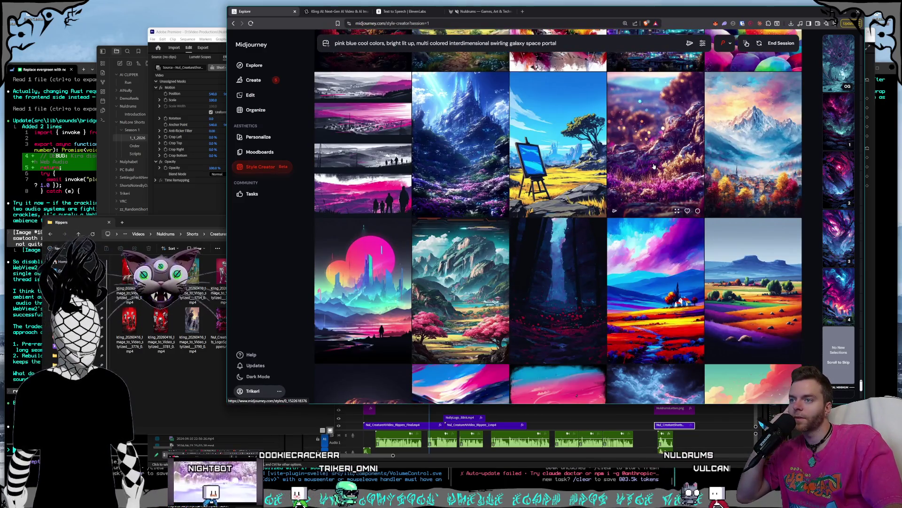
pyautogui.scroll(-5, 654, 166)
pyautogui.scroll(-3, 654, 167)
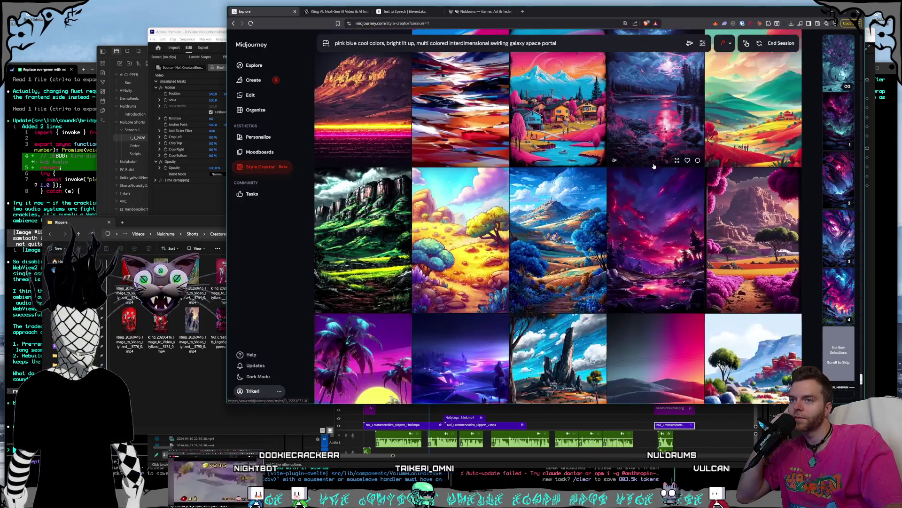
pyautogui.scroll(-2, 651, 167)
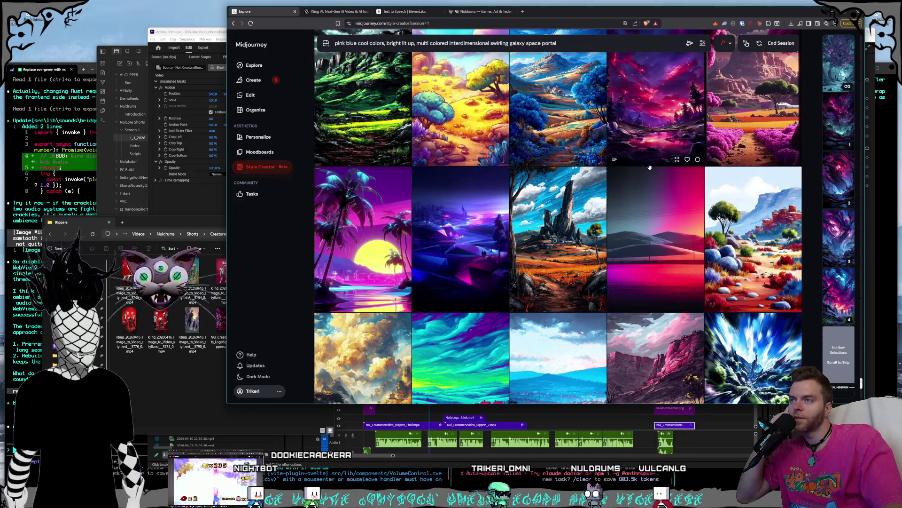
pyautogui.scroll(-3, 649, 167)
pyautogui.scroll(-3, 650, 166)
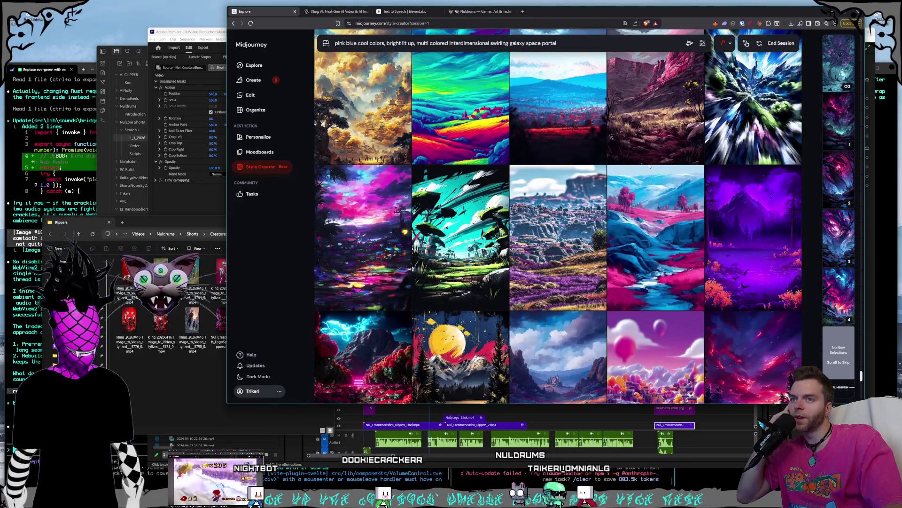
pyautogui.scroll(-1, 789, 189)
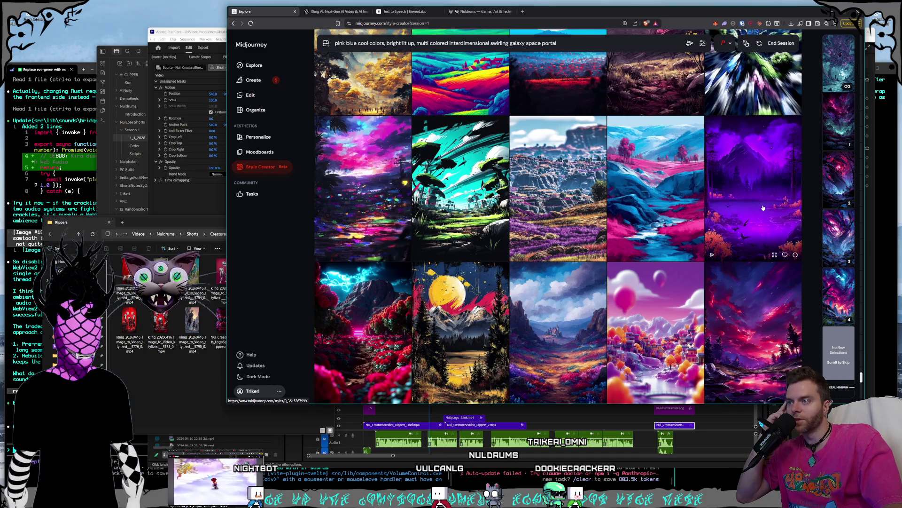
pyautogui.scroll(-6, 763, 207)
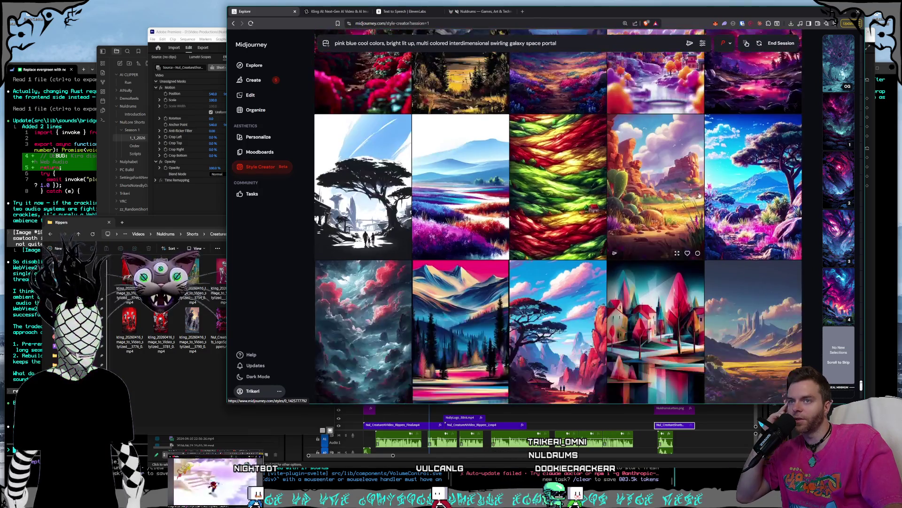
pyautogui.scroll(-15, 698, 195)
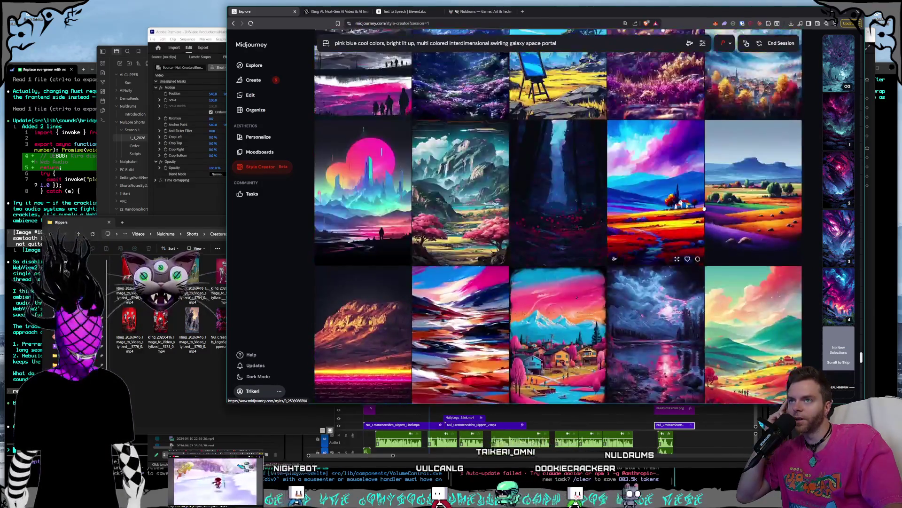
pyautogui.scroll(-15, 703, 208)
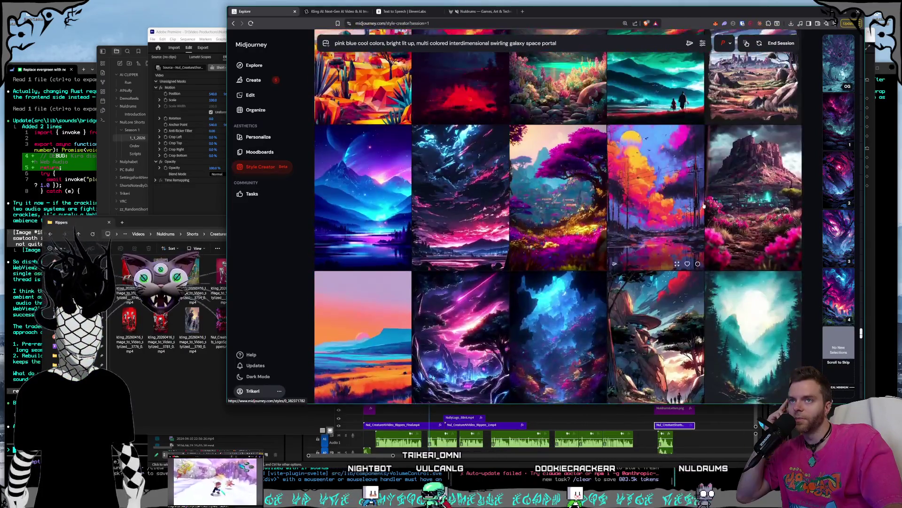
pyautogui.scroll(10, 704, 206)
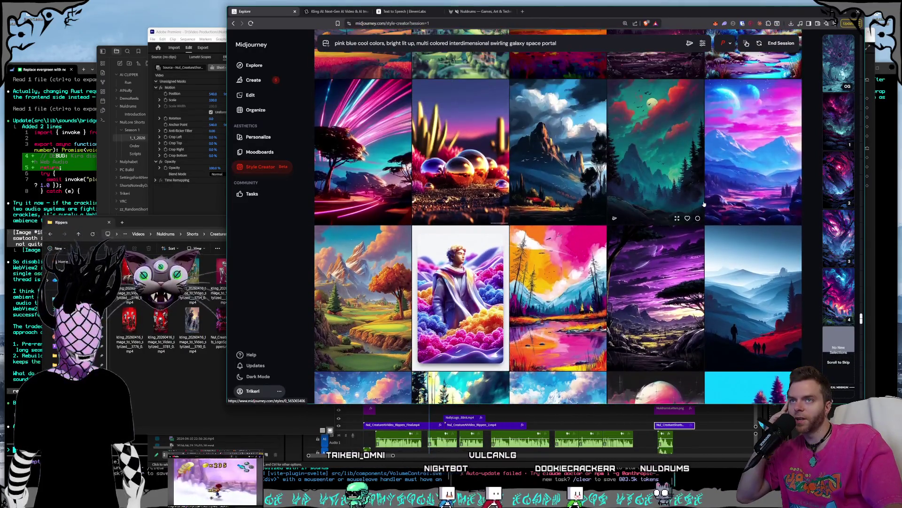
pyautogui.scroll(2, 704, 204)
pyautogui.click(707, 204)
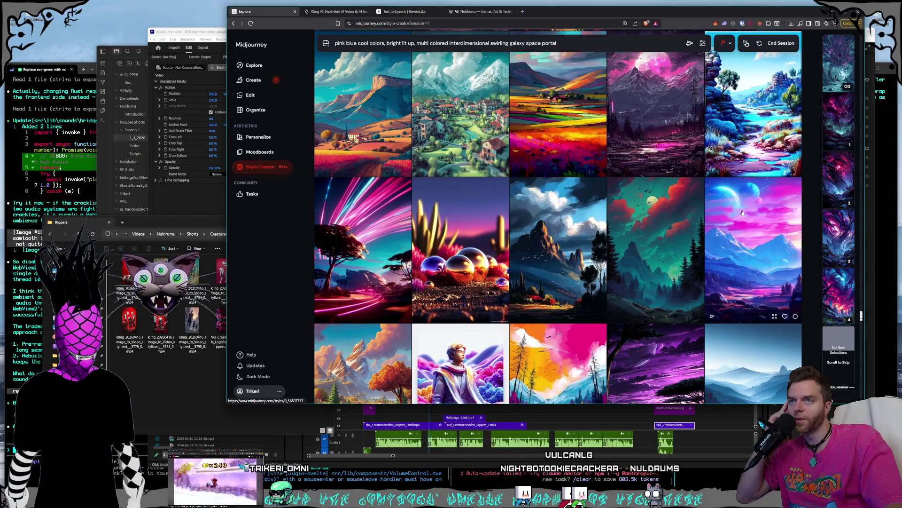
# Skip rounds without selecting until the turquoise mountain village and planet-over-pink-domes images load
pyautogui.scroll(-15, 684, 200)
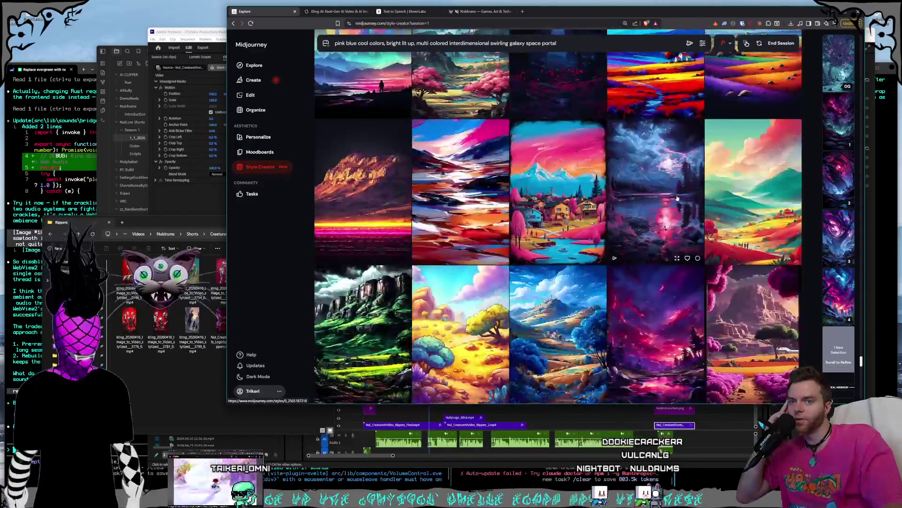
pyautogui.scroll(-3, 677, 197)
pyautogui.scroll(-3, 677, 198)
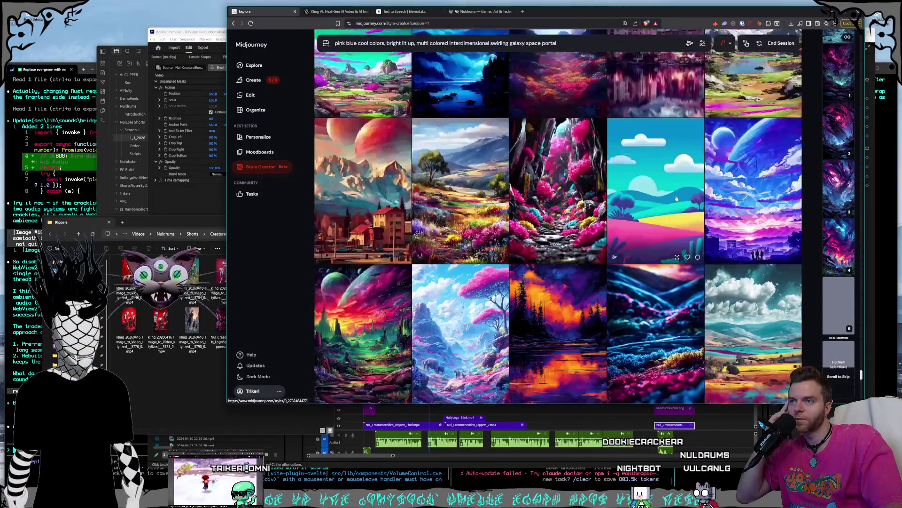
pyautogui.scroll(-2, 676, 198)
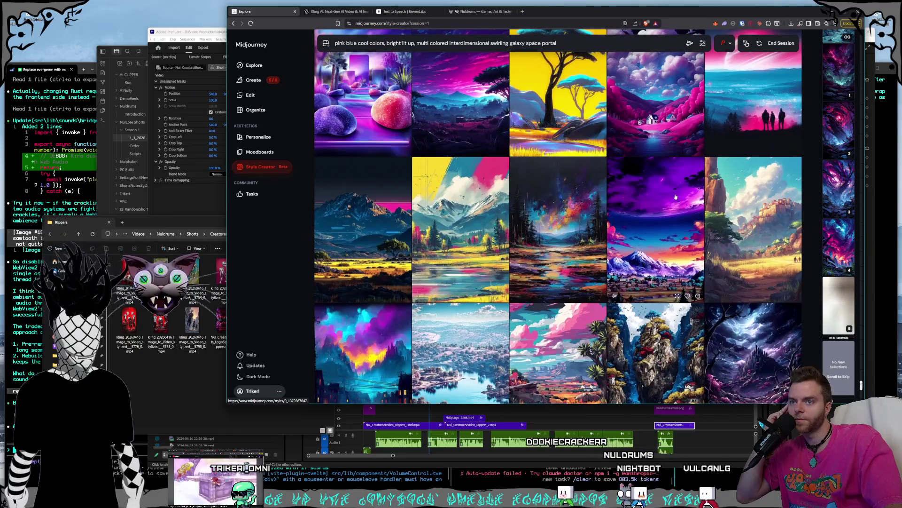
pyautogui.scroll(-3, 676, 197)
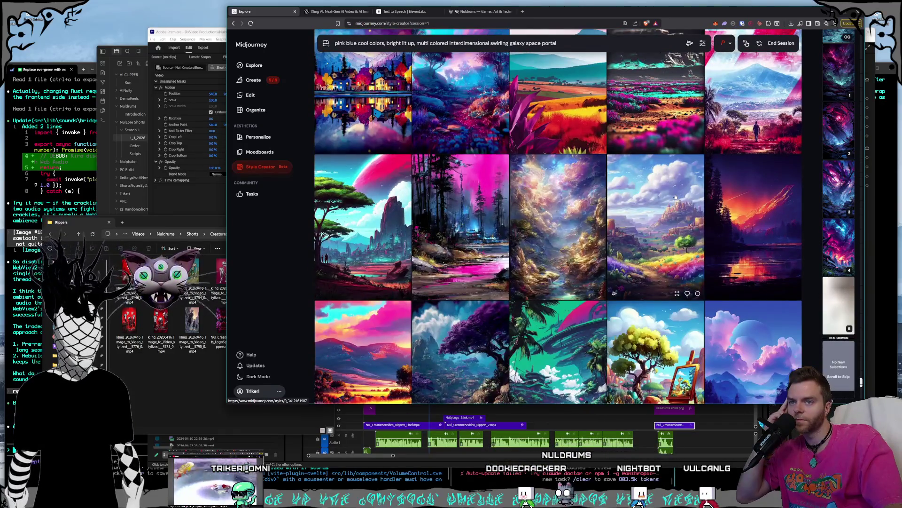
pyautogui.scroll(-2, 675, 197)
pyautogui.scroll(-1, 676, 196)
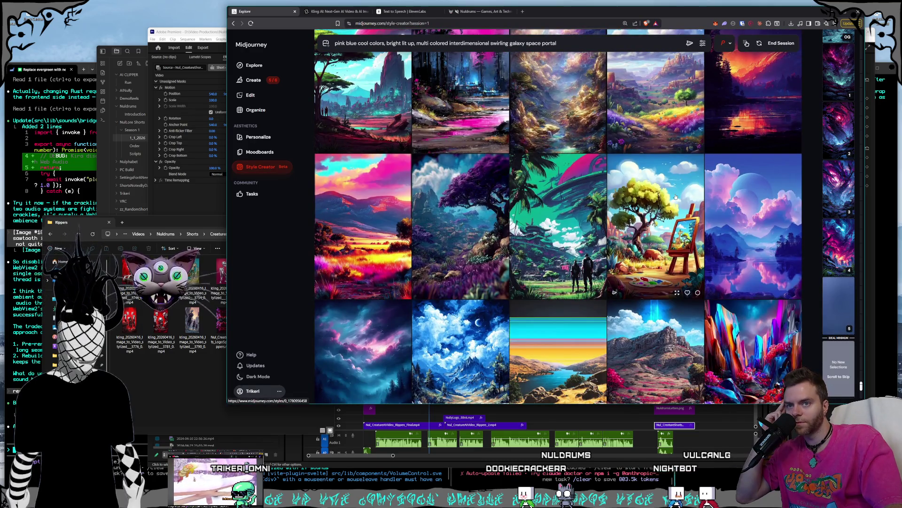
pyautogui.scroll(-1, 675, 197)
pyautogui.scroll(-5, 676, 195)
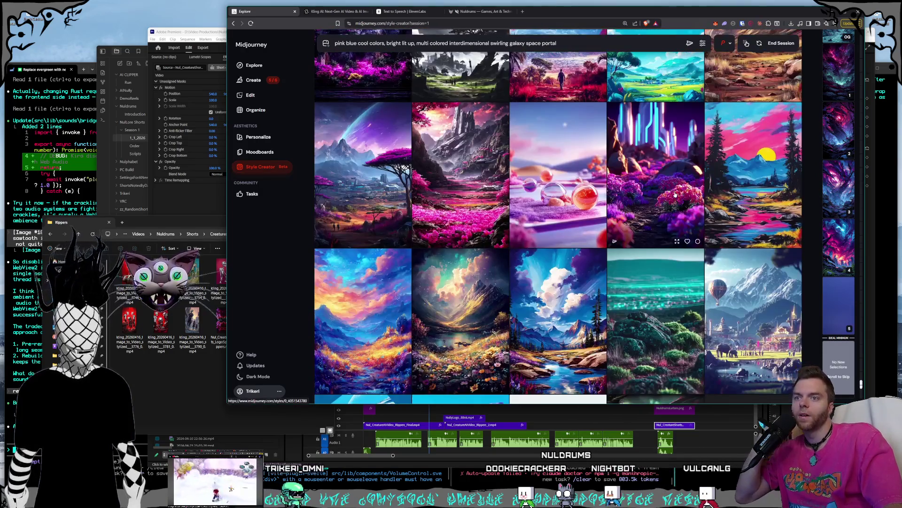
pyautogui.scroll(-3, 675, 195)
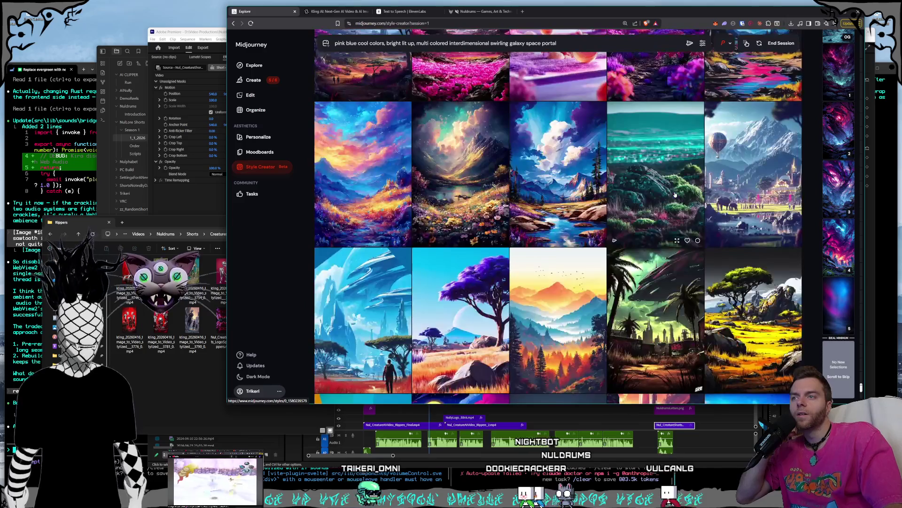
pyautogui.scroll(-4, 675, 194)
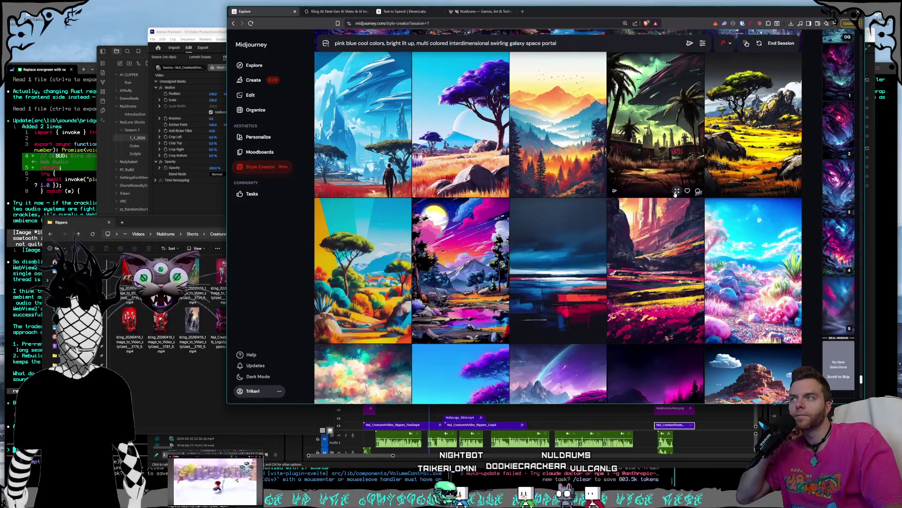
pyautogui.scroll(-3, 675, 195)
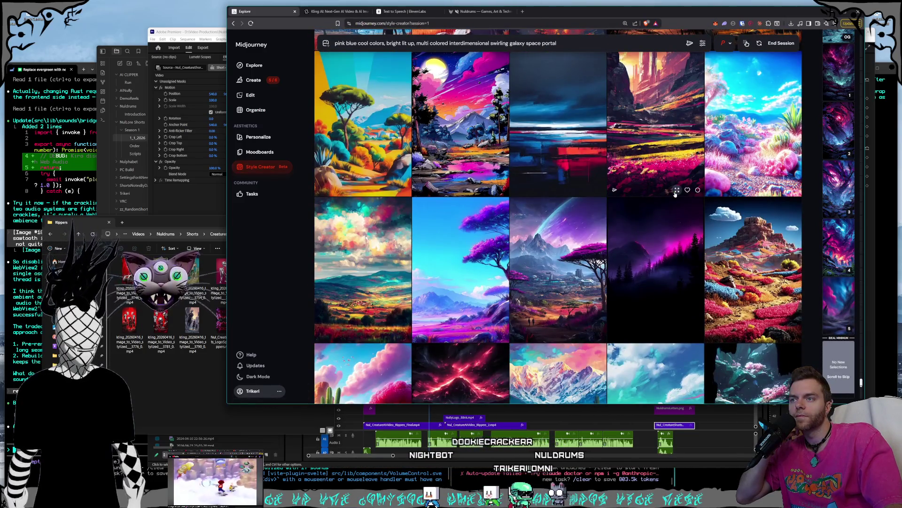
pyautogui.scroll(-3, 676, 194)
pyautogui.scroll(-2, 675, 195)
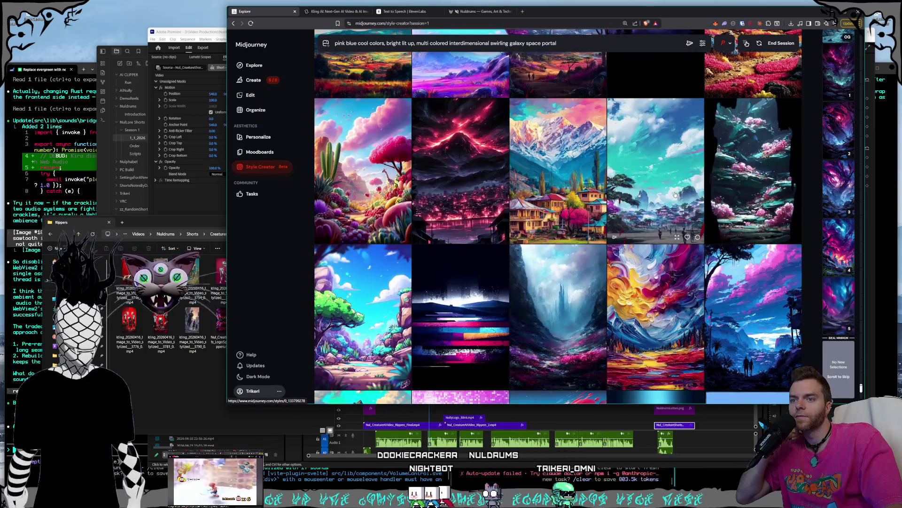
pyautogui.scroll(-1, 676, 194)
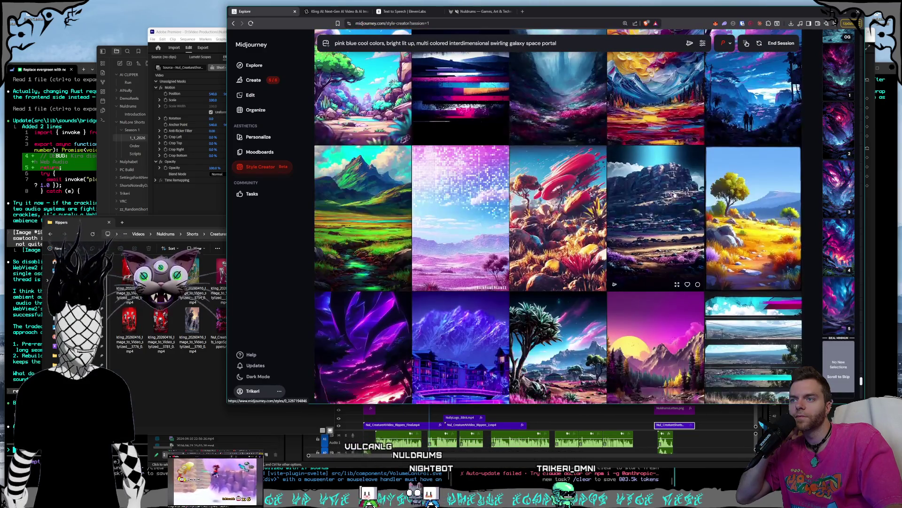
pyautogui.scroll(-6, 675, 194)
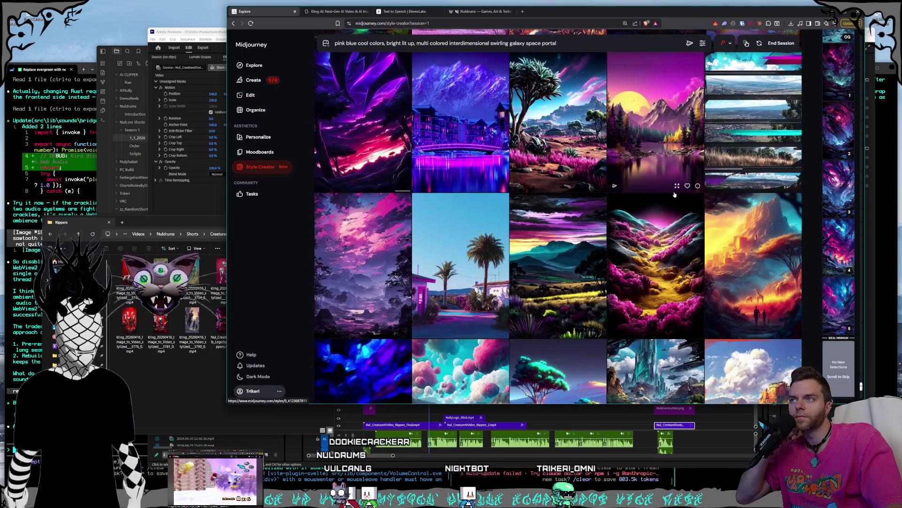
pyautogui.scroll(-5, 676, 194)
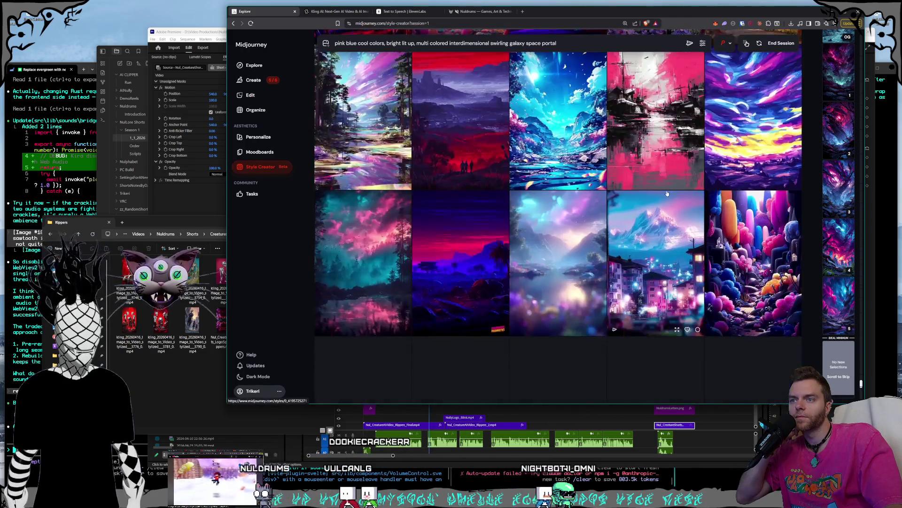
pyautogui.scroll(-4, 667, 193)
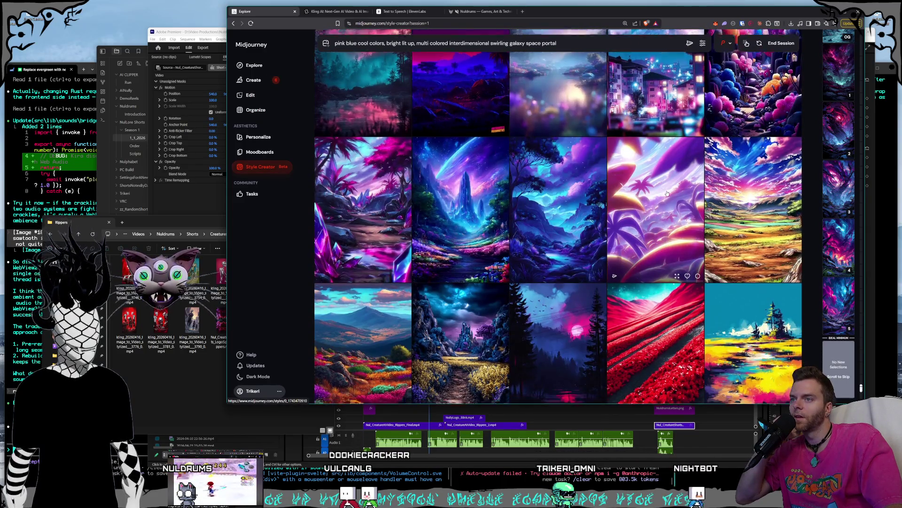
pyautogui.scroll(-1, 667, 194)
pyautogui.scroll(-5, 612, 205)
# Scroll through the remaining galaxy portal images, then end the session to return to the start page
pyautogui.scroll(-4, 613, 205)
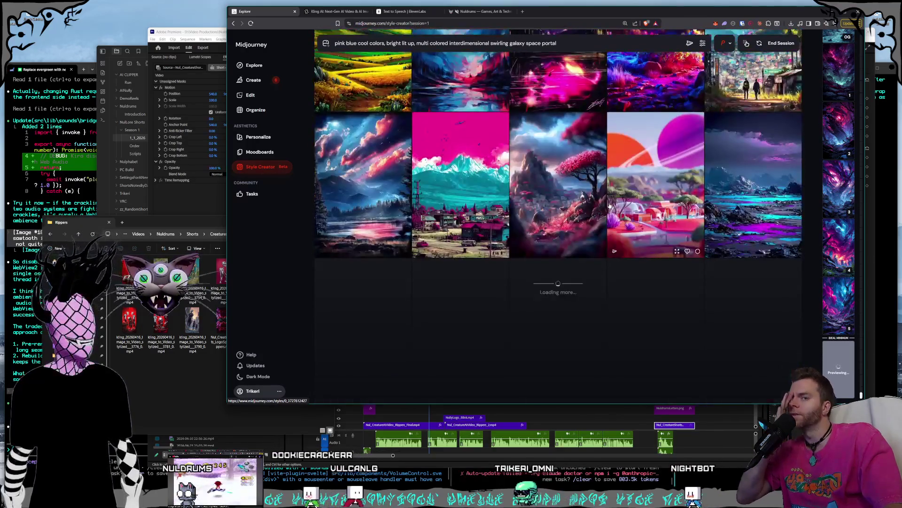
pyautogui.scroll(-3, 609, 203)
pyautogui.scroll(-10, 610, 203)
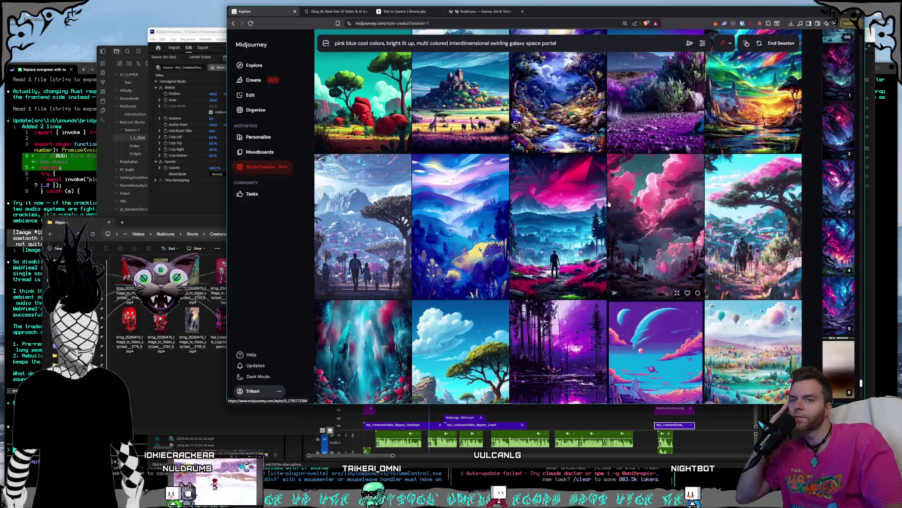
pyautogui.scroll(-5, 608, 203)
pyautogui.scroll(-2, 597, 216)
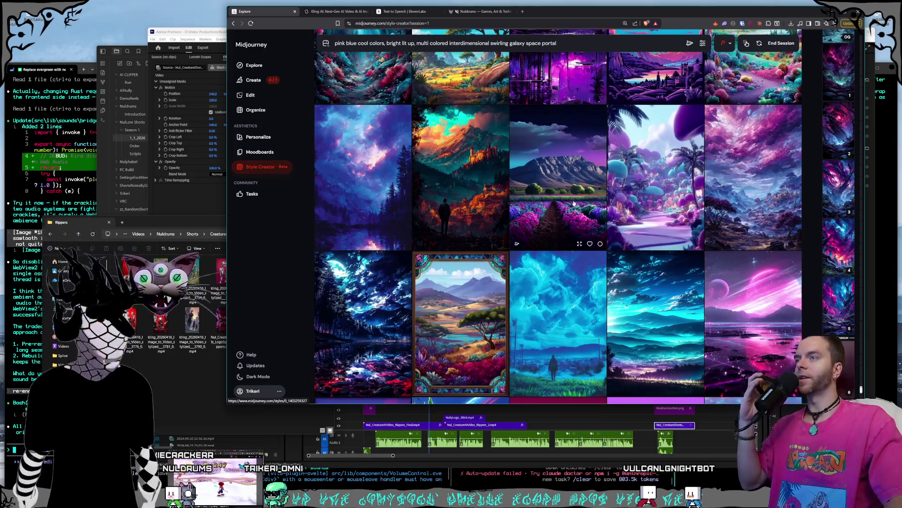
pyautogui.scroll(-5, 567, 205)
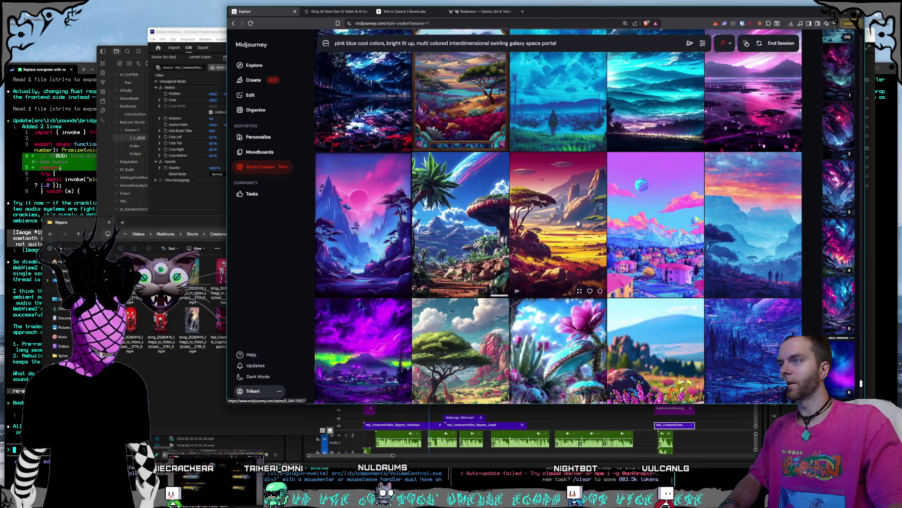
pyautogui.scroll(-4, 578, 223)
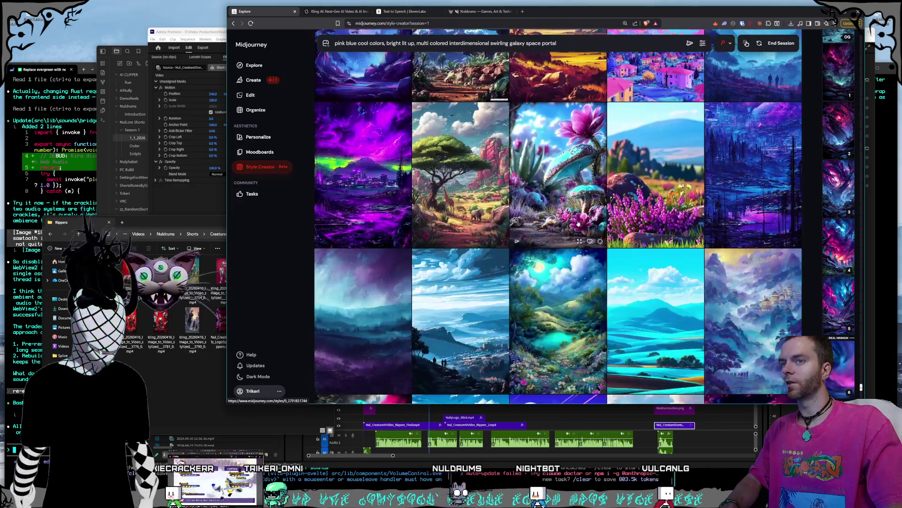
pyautogui.scroll(-5, 579, 223)
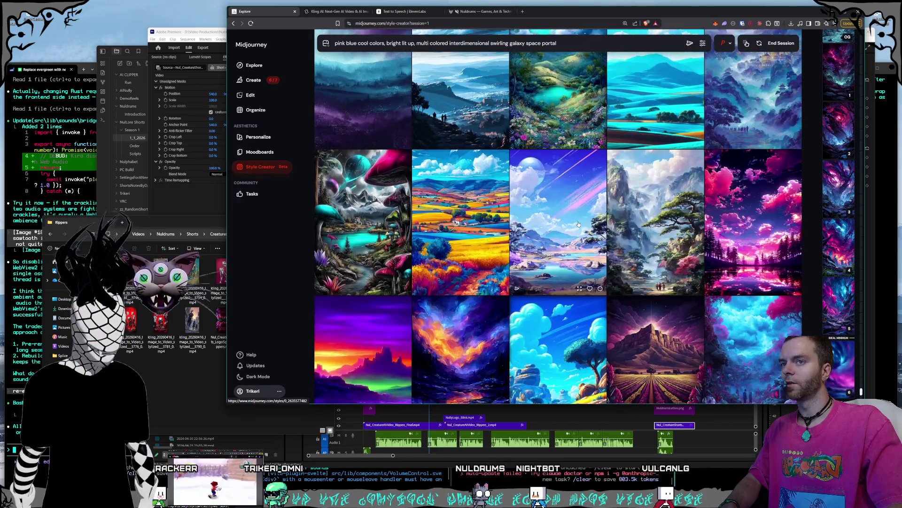
pyautogui.scroll(-10, 579, 225)
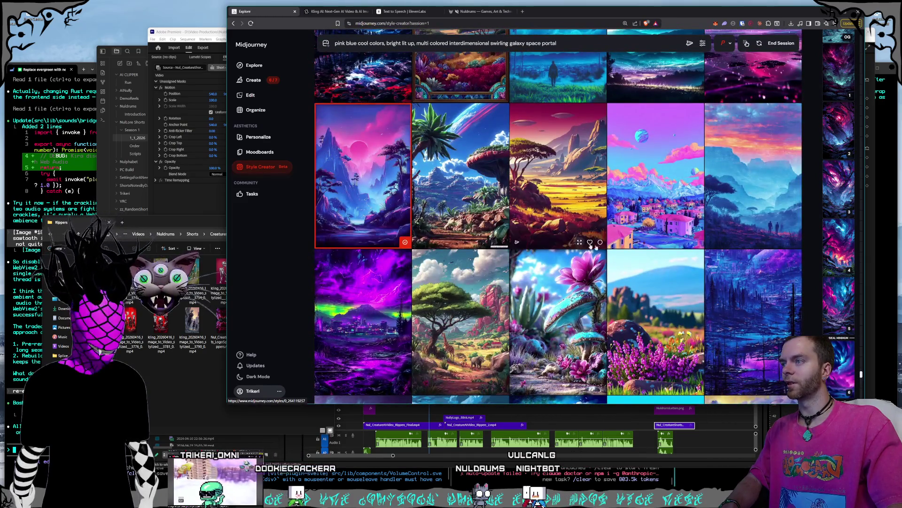
pyautogui.scroll(-10, 604, 257)
pyautogui.scroll(-10, 604, 257)
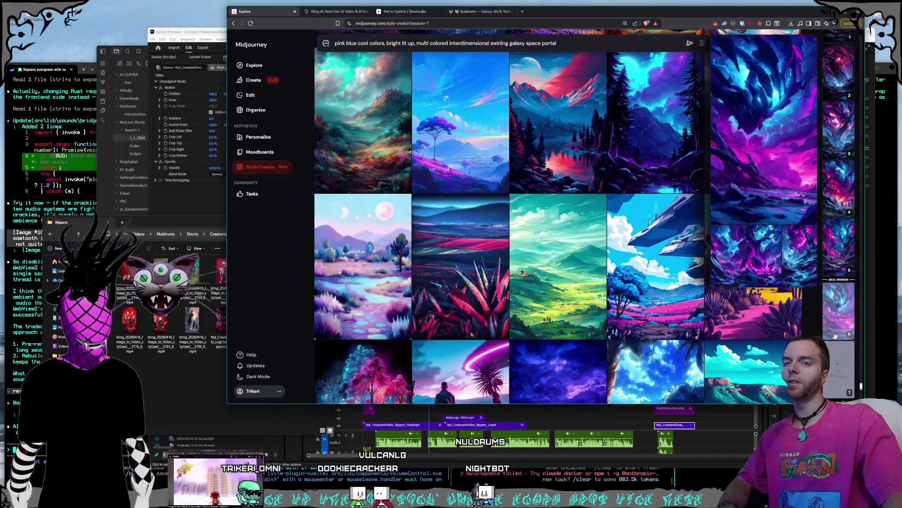
pyautogui.moveTo(849, 322)
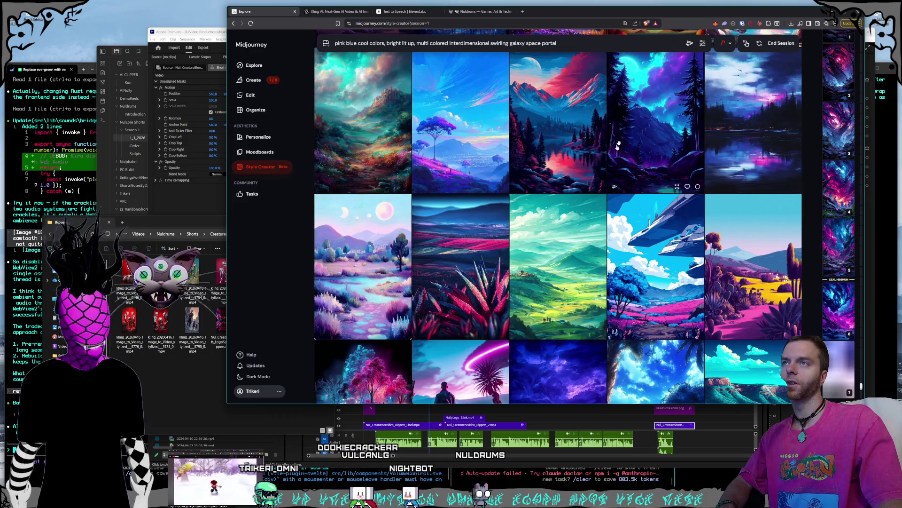
pyautogui.click(784, 44)
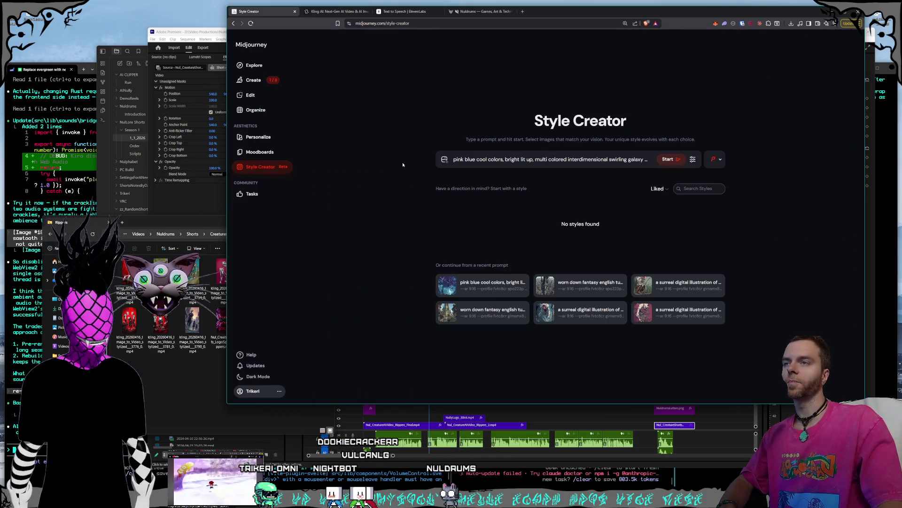
# Go to the Create feed and open the purple vortex over a turquoise stream full size
pyautogui.click(259, 86)
pyautogui.scroll(-5, 569, 198)
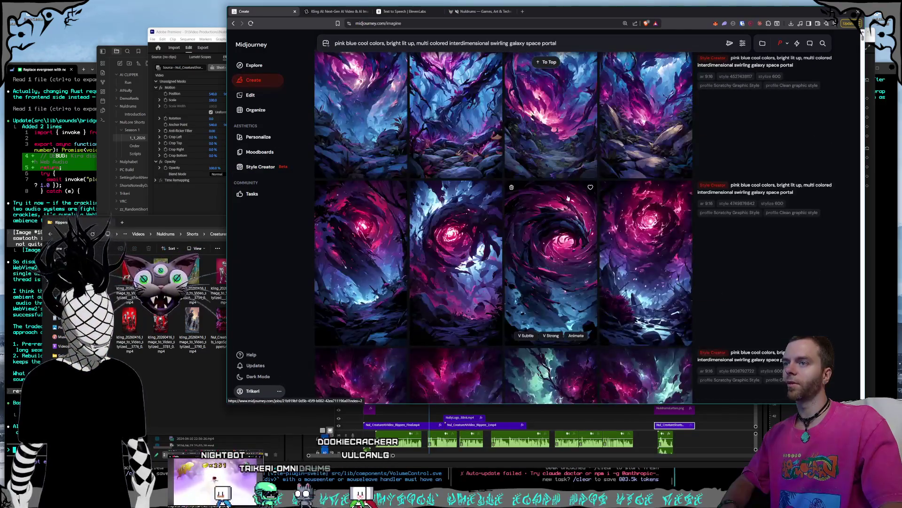
pyautogui.scroll(-10, 568, 198)
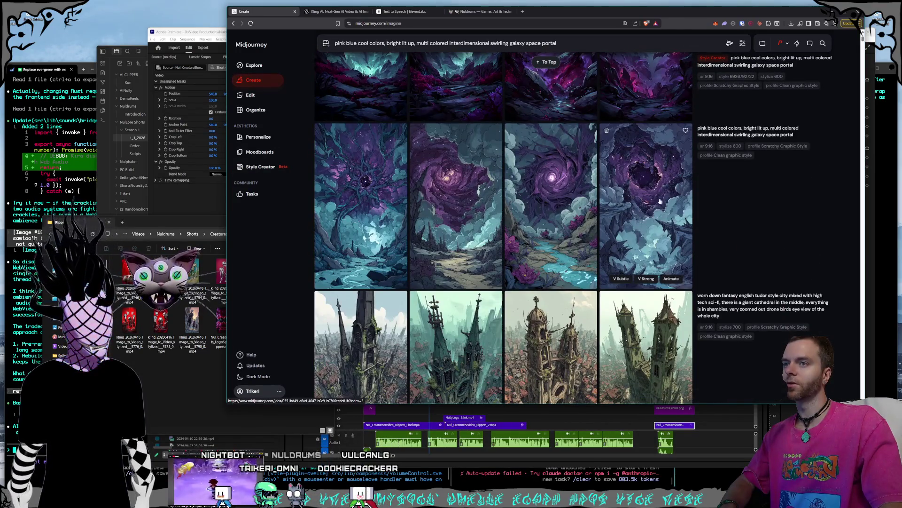
pyautogui.click(661, 201)
# Step through the galaxy portal results one by one, ending on the gnarled tree under a blue storm sky
pyautogui.scroll(-4, 661, 274)
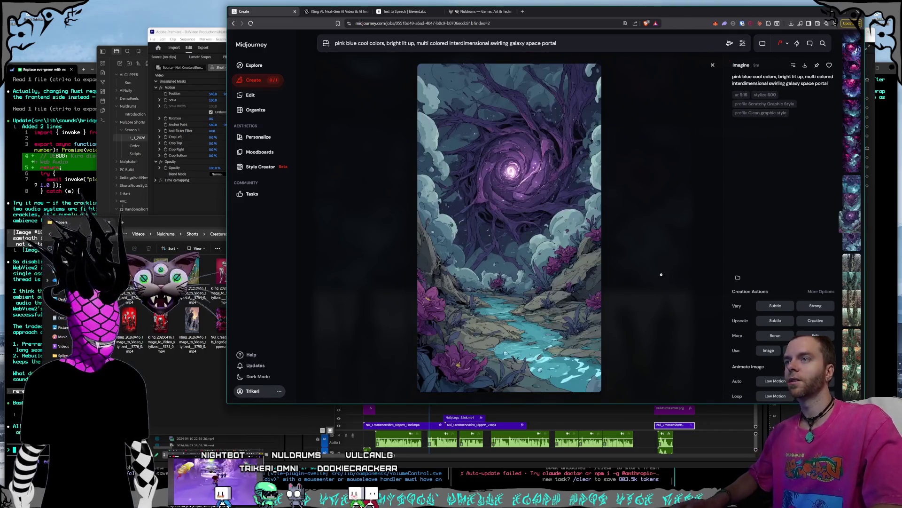
pyautogui.scroll(1, 661, 275)
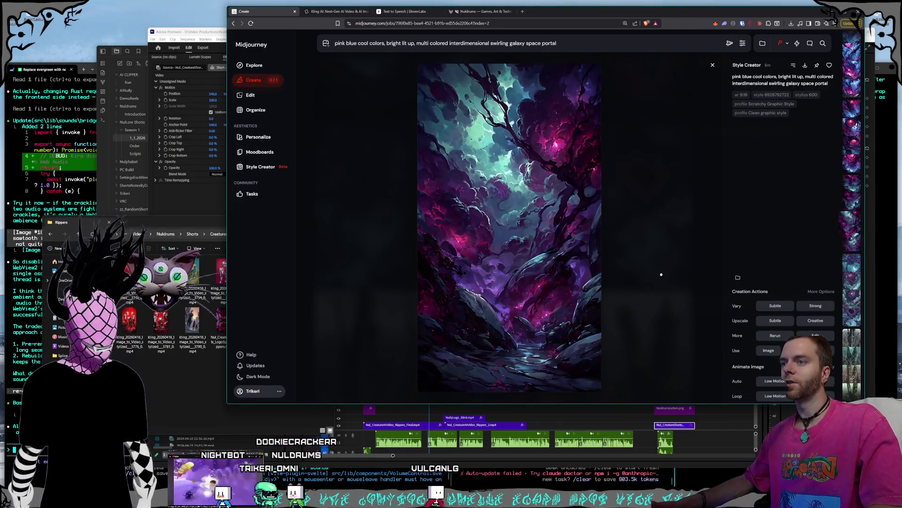
pyautogui.scroll(1, 661, 274)
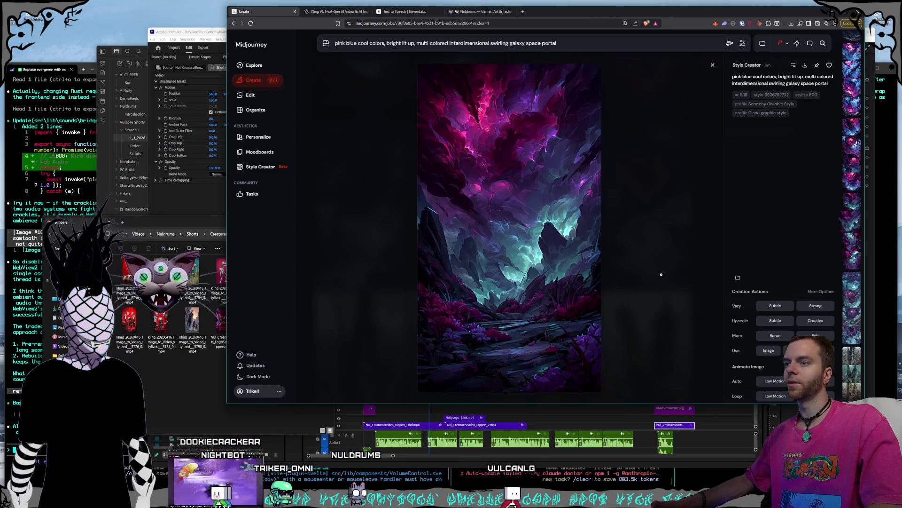
pyautogui.scroll(1, 661, 274)
pyautogui.scroll(1, 661, 275)
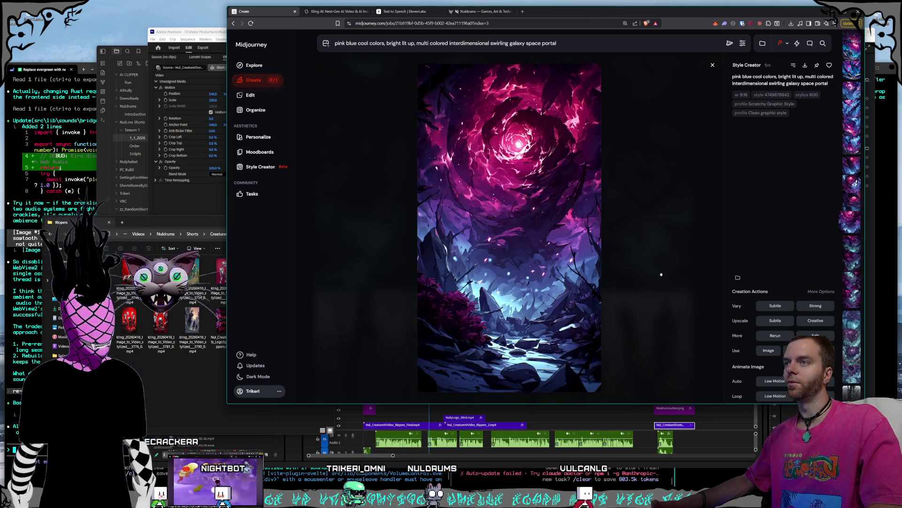
pyautogui.scroll(-1, 662, 275)
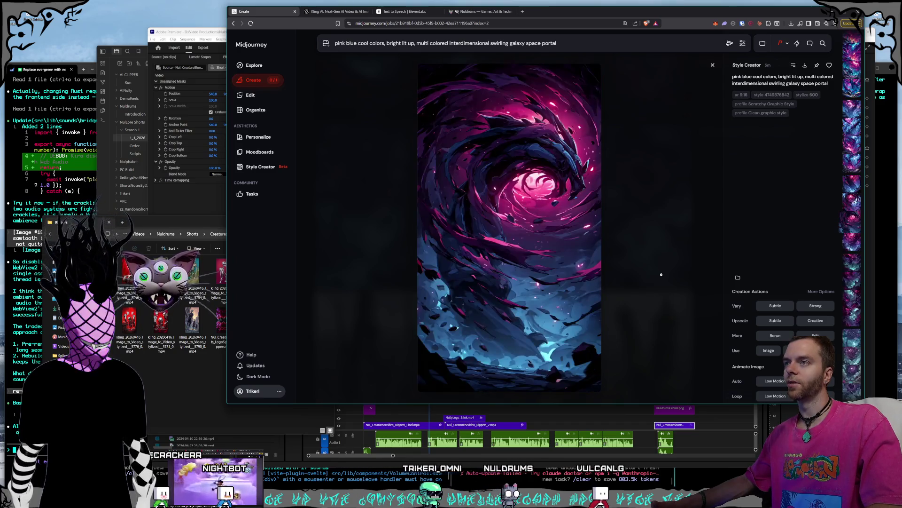
pyautogui.scroll(1, 661, 275)
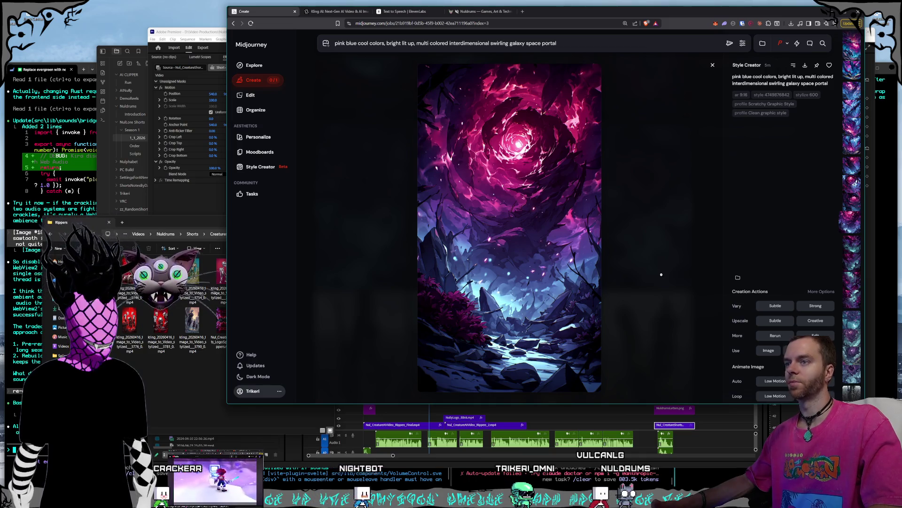
pyautogui.scroll(1, 662, 275)
pyautogui.press('Down')
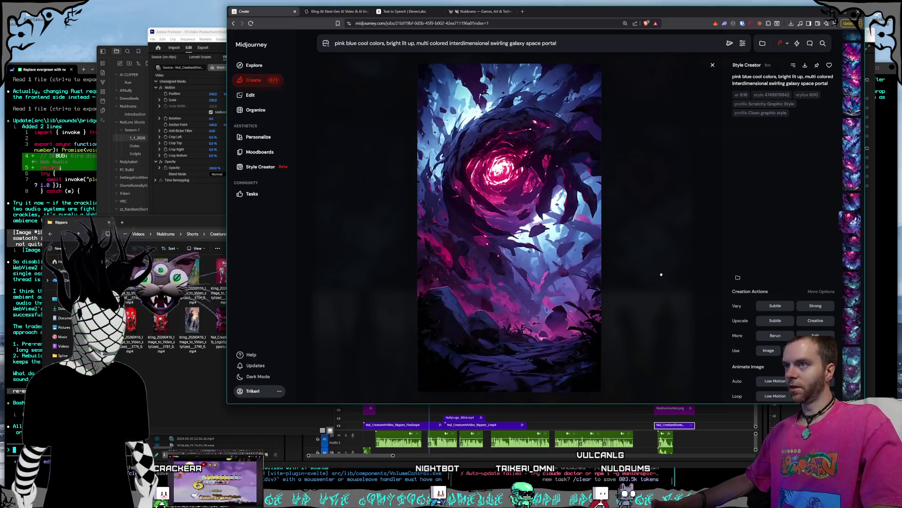
pyautogui.press('Down')
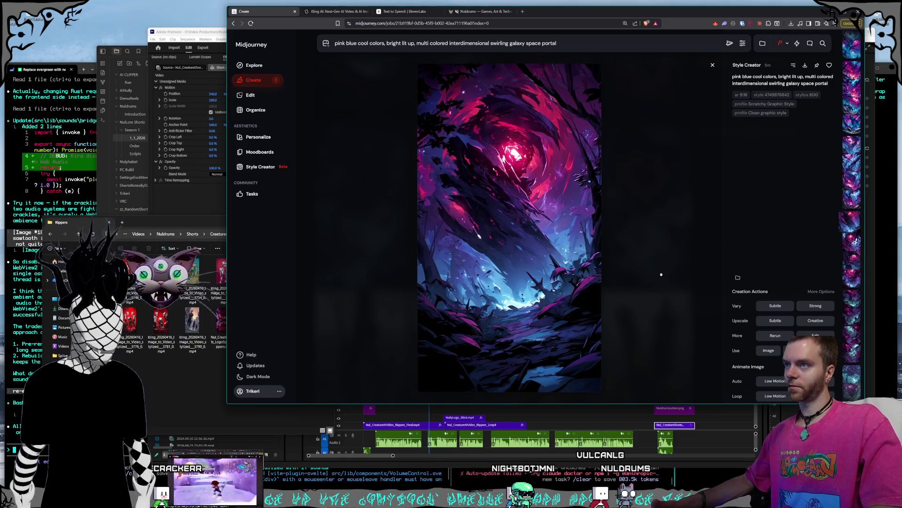
pyautogui.press('Down')
pyautogui.press('Down')
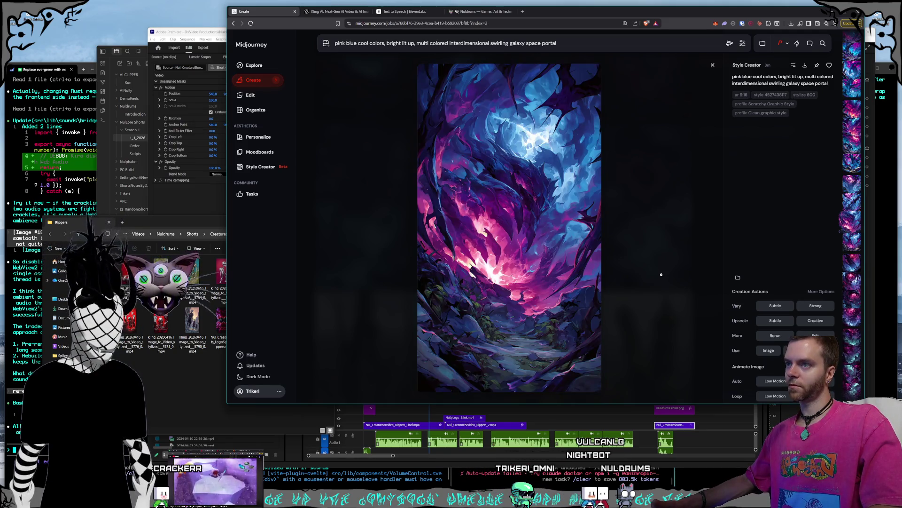
pyautogui.press('Down')
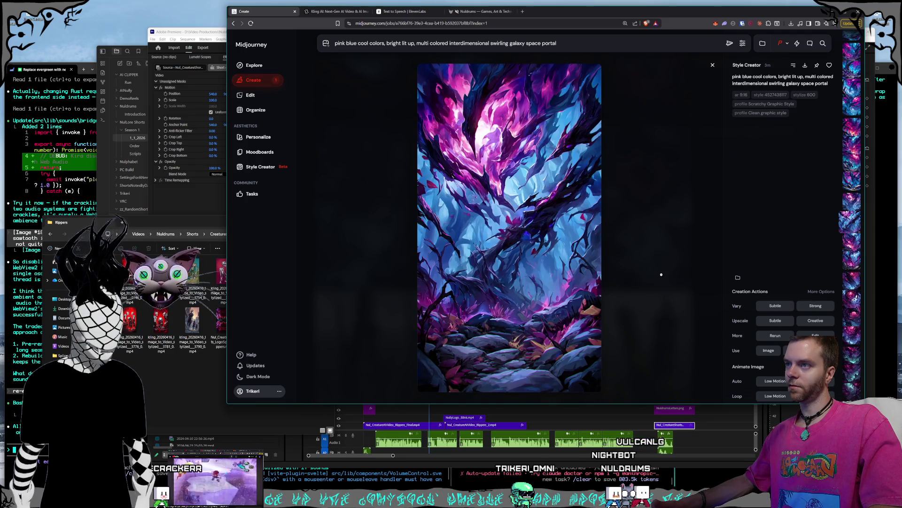
pyautogui.press('Down')
pyautogui.press('Down')
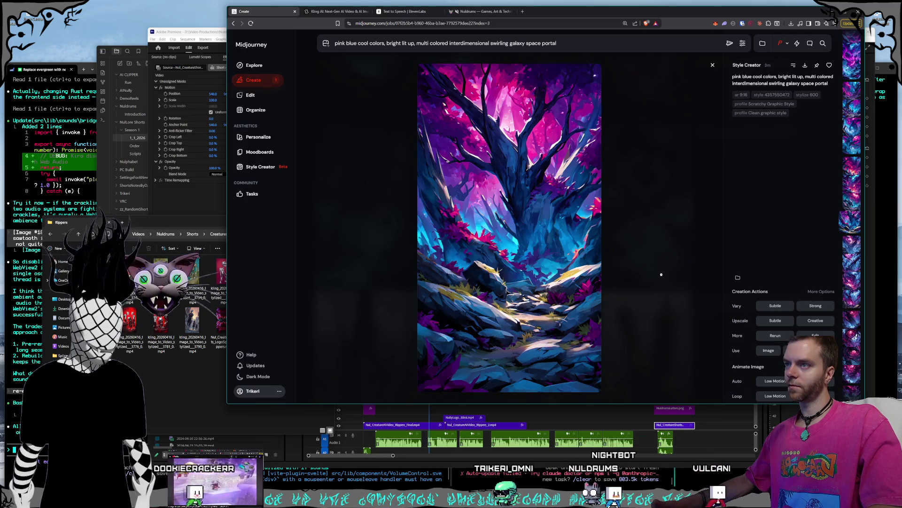
pyautogui.press('Down')
pyautogui.press('Down')
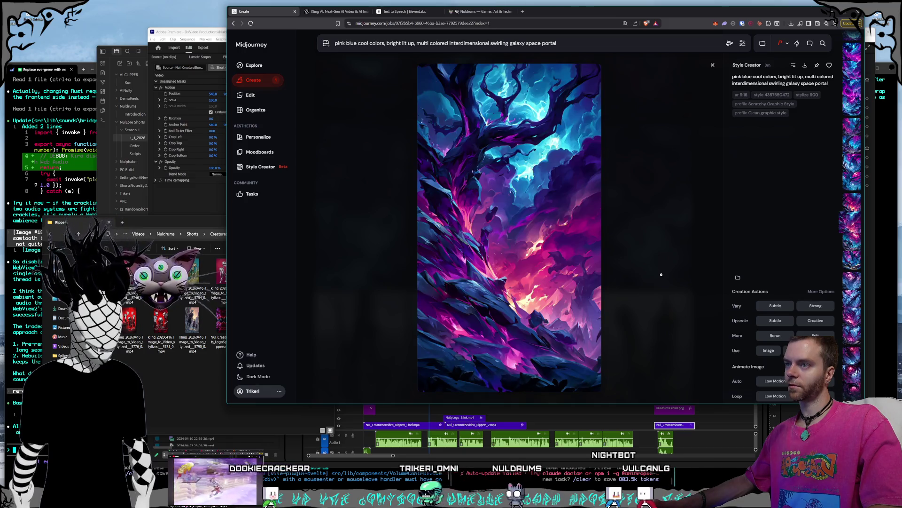
pyautogui.press('Down')
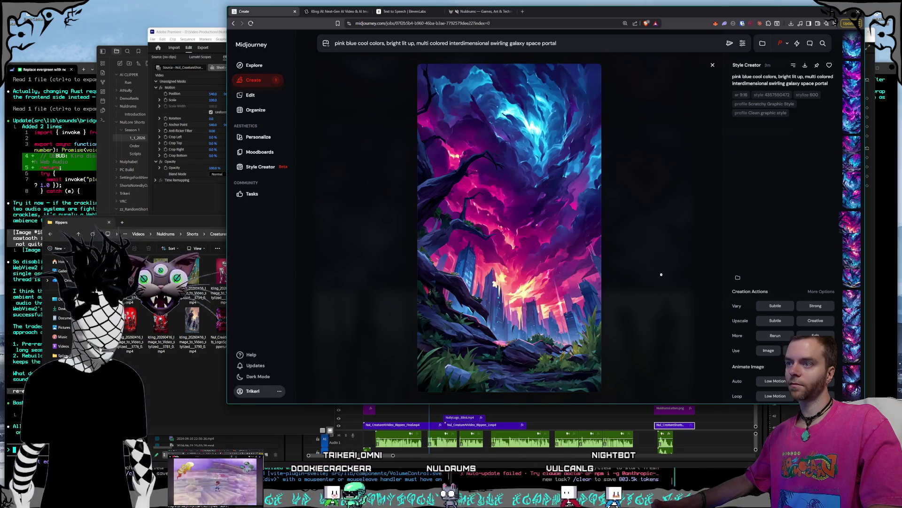
pyautogui.press('Down')
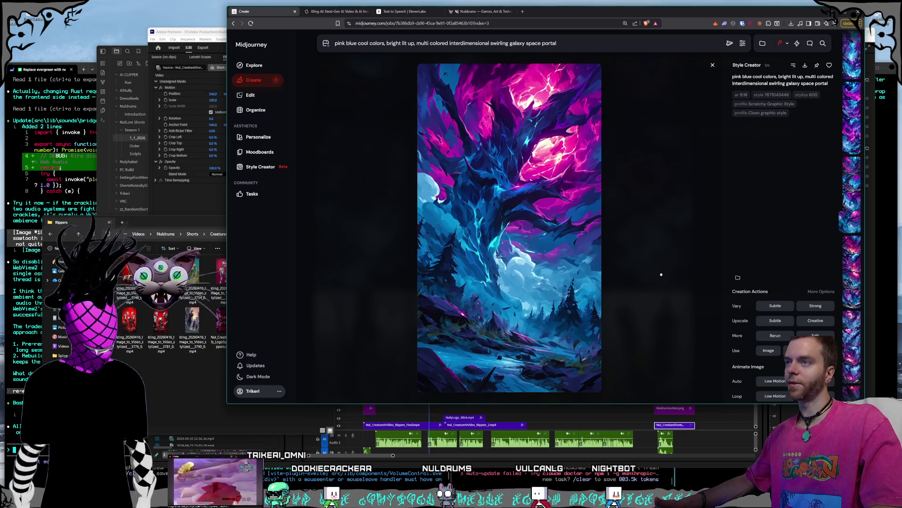
pyautogui.press('Down')
pyautogui.press('Down')
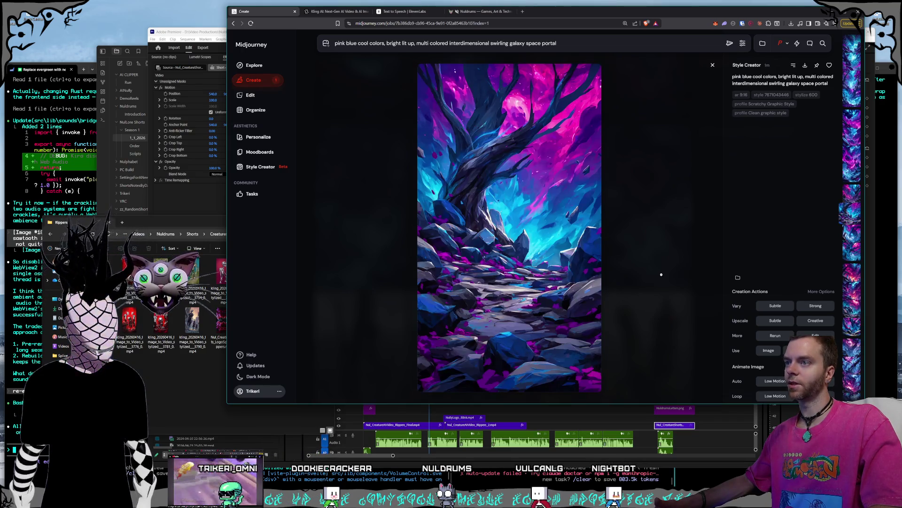
pyautogui.press('Down')
pyautogui.press('Down')
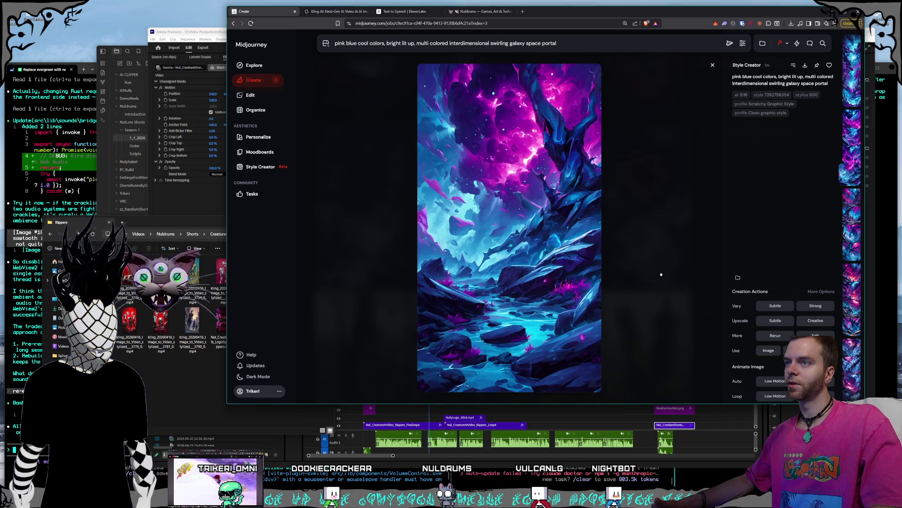
pyautogui.press('Down')
pyautogui.press('Down')
pyautogui.press('Down')
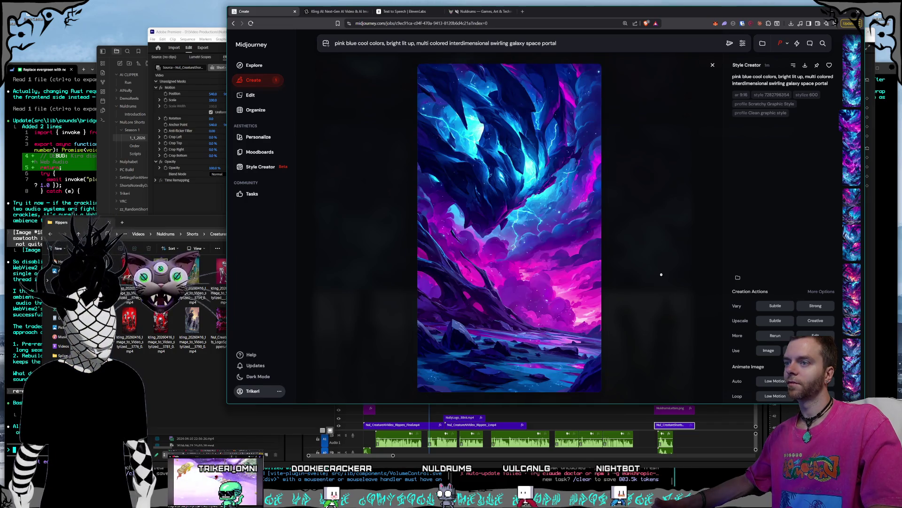
pyautogui.press('Down')
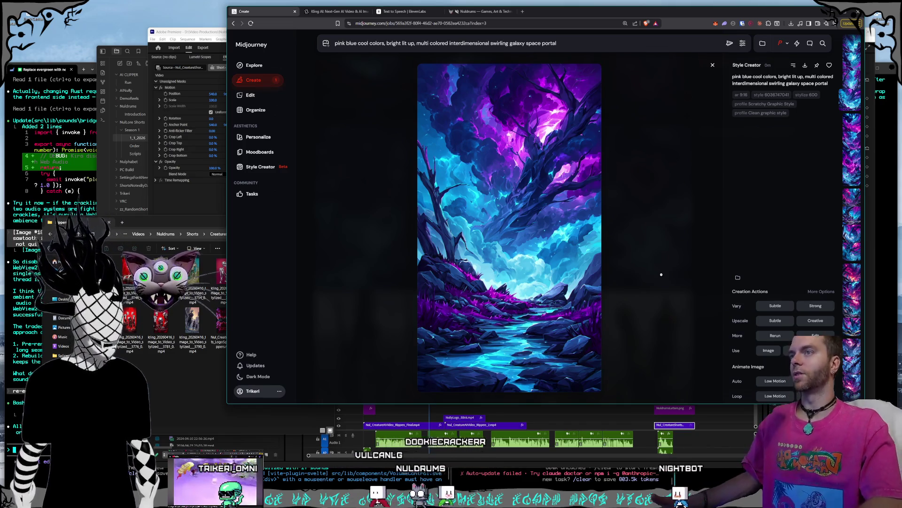
pyautogui.press('Down')
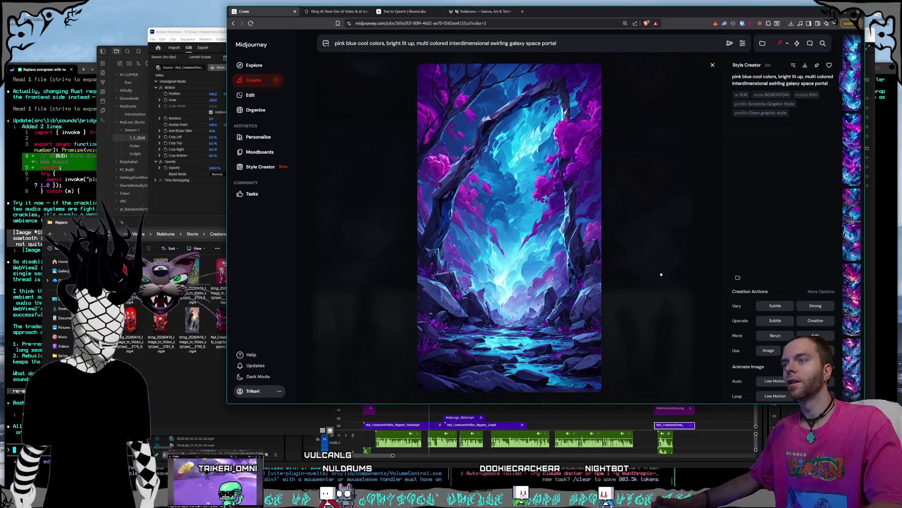
pyautogui.press('Down')
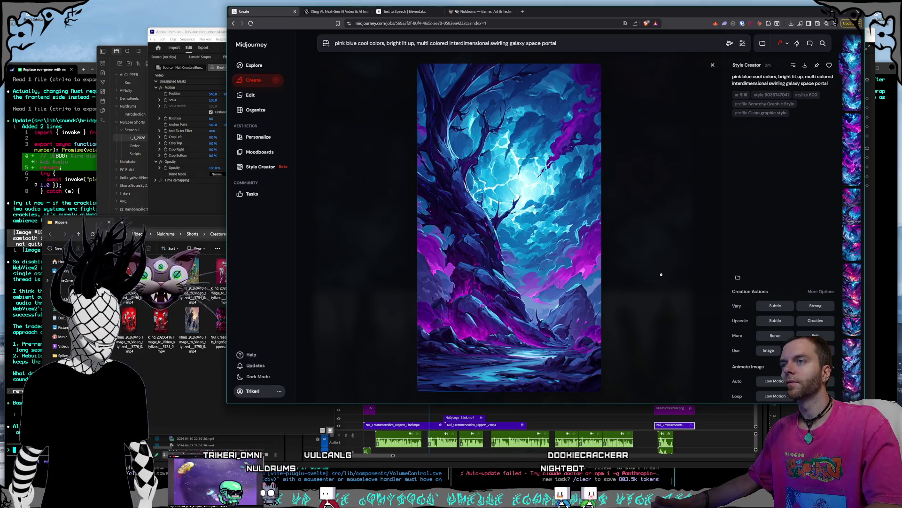
pyautogui.press('Down')
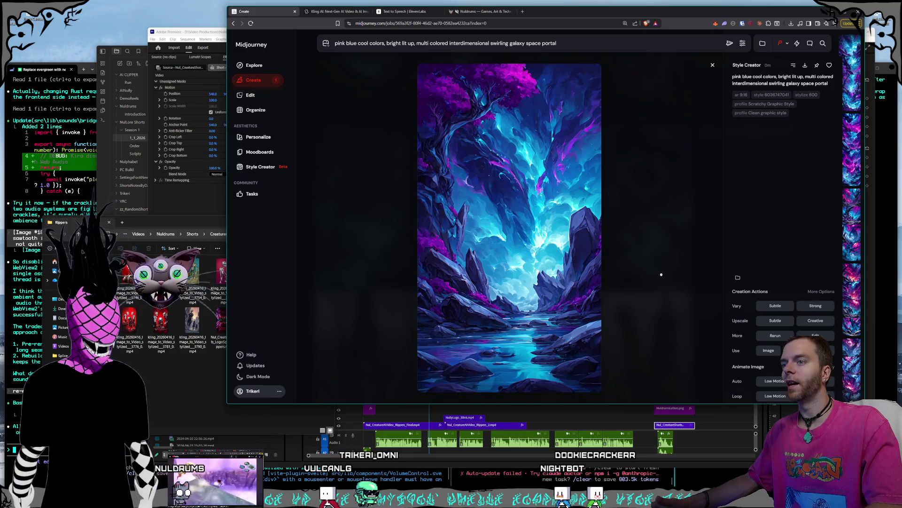
pyautogui.press('Up')
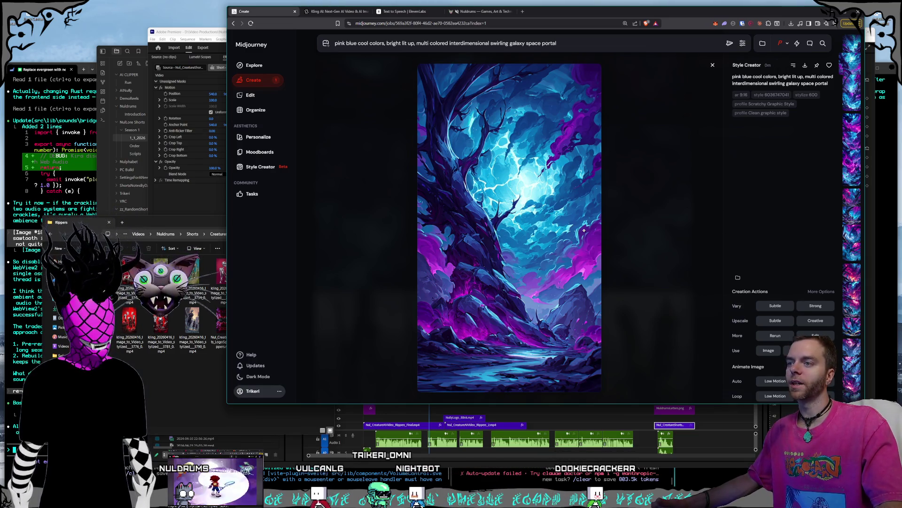
# Cycle through older galaxy portal results in the viewer, ending on the purple-tree turquoise river image
pyautogui.scroll(-5, 696, 250)
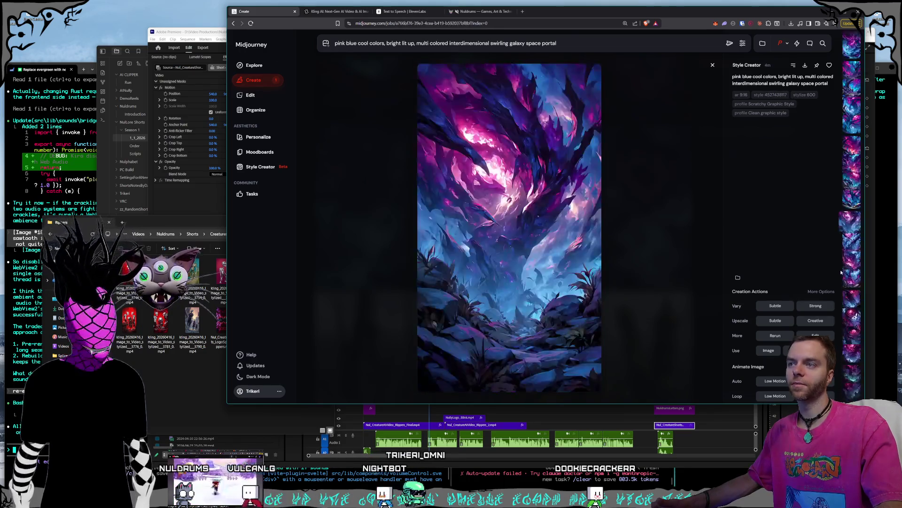
pyautogui.scroll(-5, 838, 272)
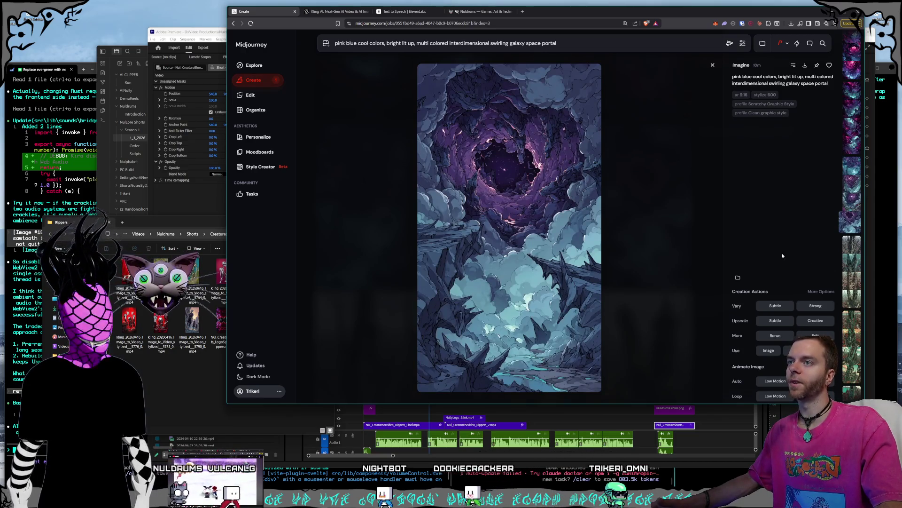
pyautogui.scroll(1, 782, 253)
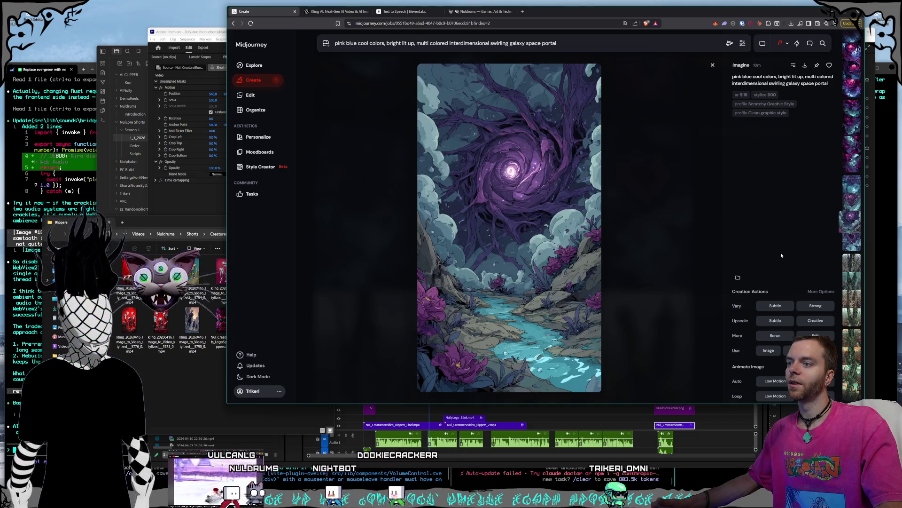
pyautogui.scroll(1, 781, 255)
pyautogui.scroll(-1, 780, 254)
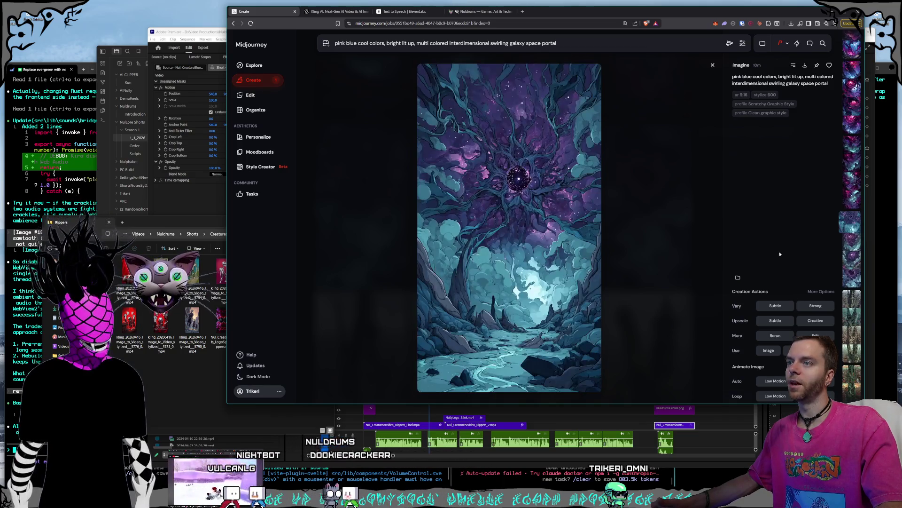
pyautogui.scroll(1, 780, 254)
pyautogui.scroll(-1, 780, 254)
pyautogui.scroll(1, 779, 253)
pyautogui.scroll(-1, 779, 254)
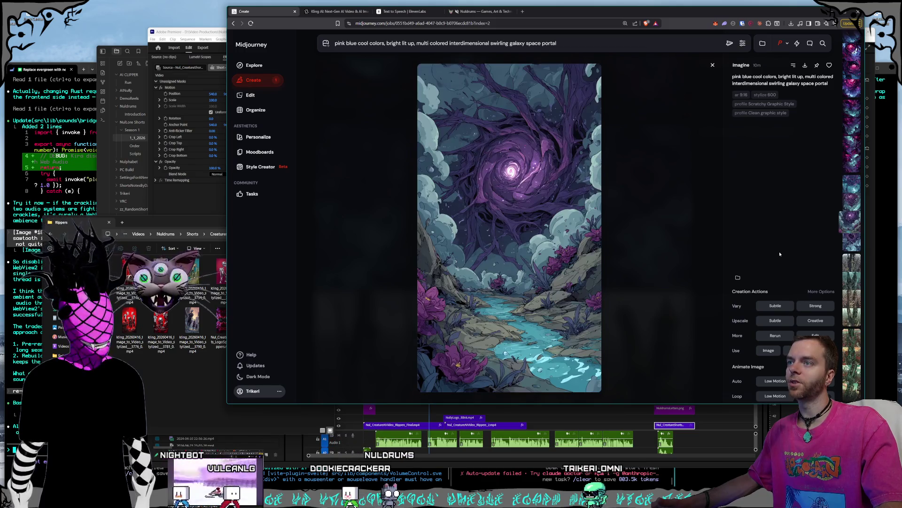
pyautogui.scroll(2, 780, 254)
pyautogui.scroll(6, 780, 254)
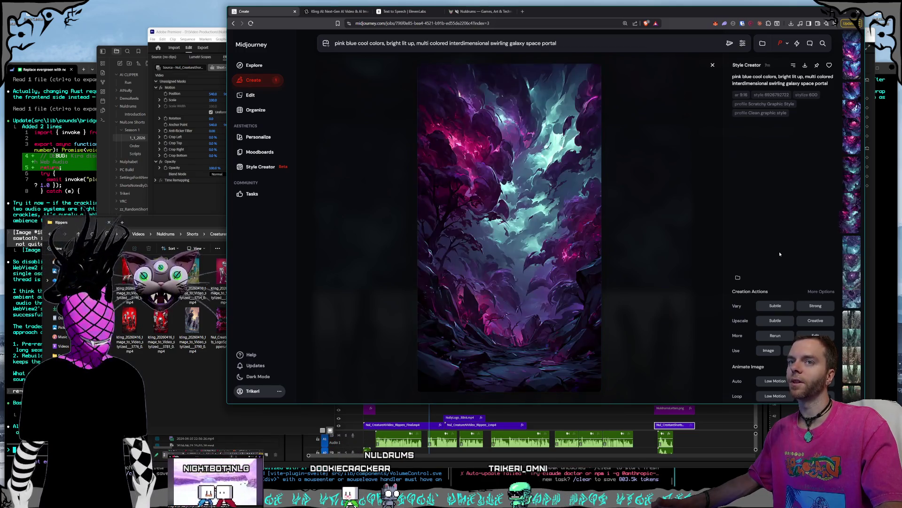
pyautogui.scroll(6, 780, 254)
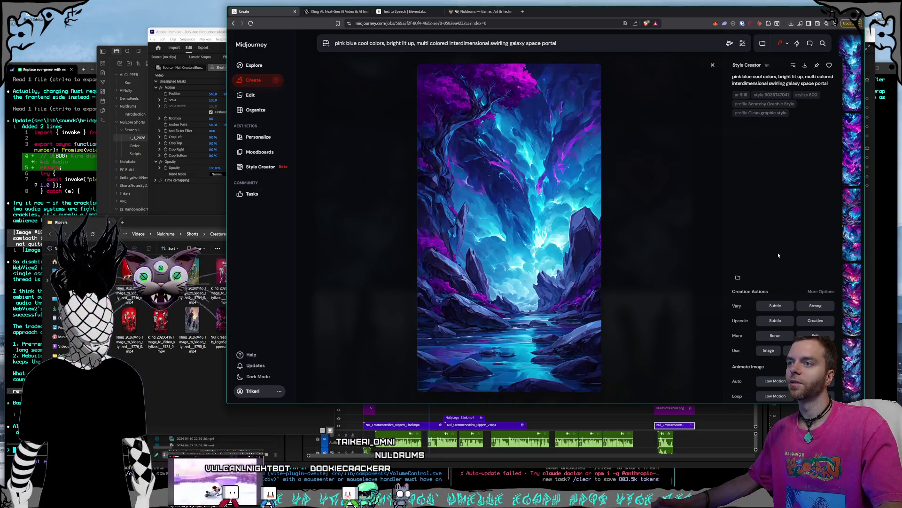
pyautogui.scroll(-1, 778, 255)
pyautogui.scroll(-1, 776, 253)
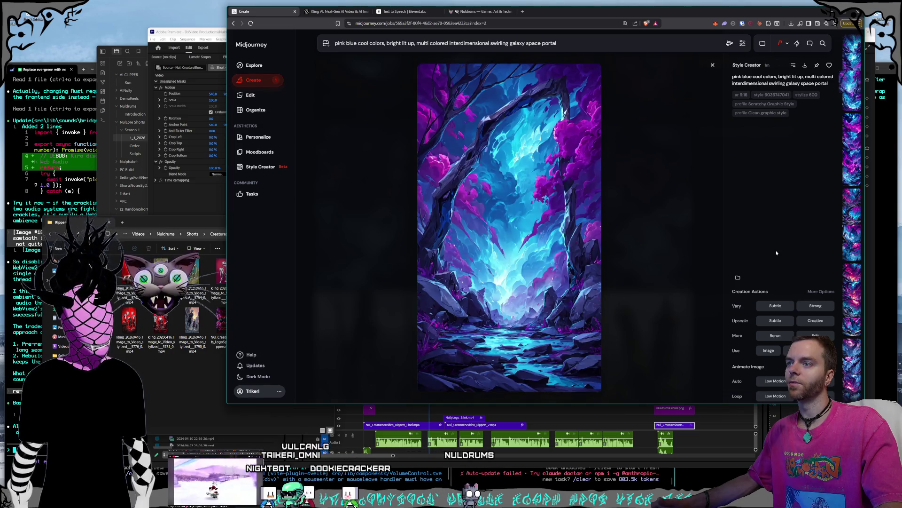
pyautogui.scroll(2, 776, 252)
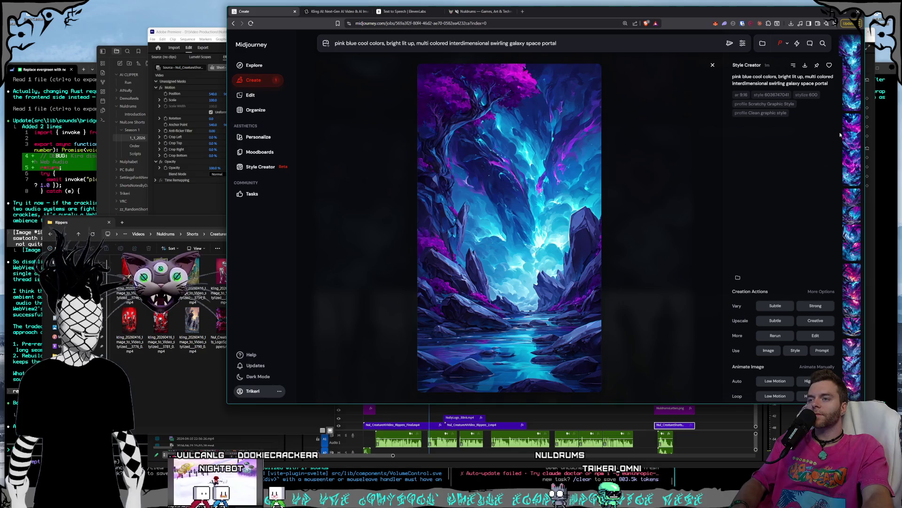
# Compare the neighbouring Style Creator images from this job, then close the full-size viewer
pyautogui.click(856, 73)
pyautogui.click(853, 84)
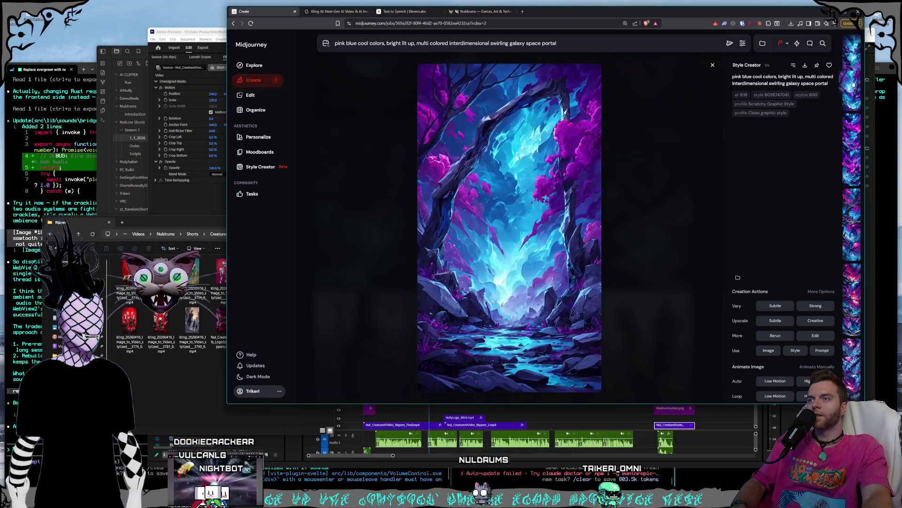
pyautogui.click(850, 62)
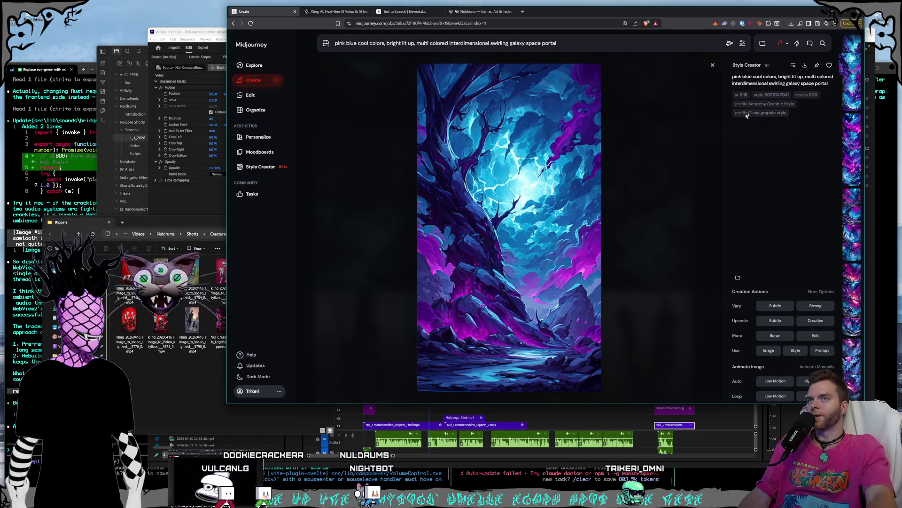
pyautogui.click(712, 66)
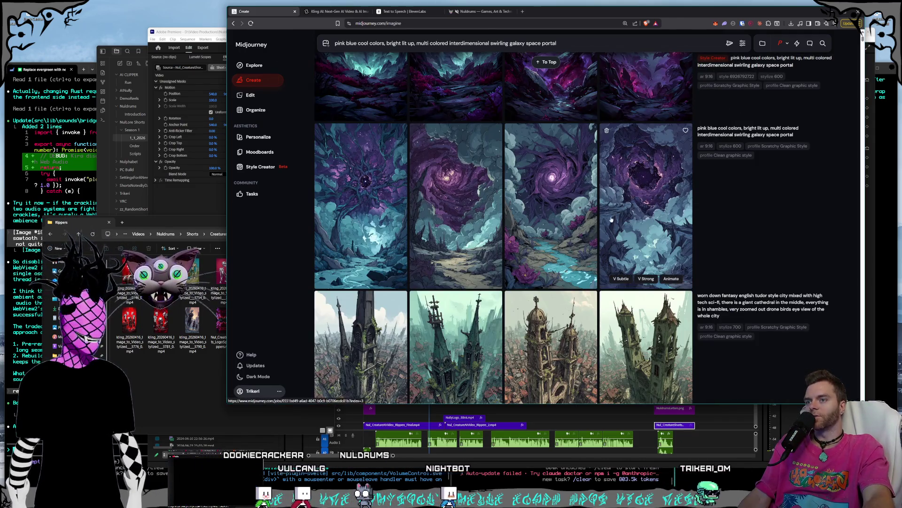
# Scroll the Create feed to the Today heading showing the blue-and-magenta storm sky portals
pyautogui.scroll(5, 593, 257)
pyautogui.scroll(5, 594, 258)
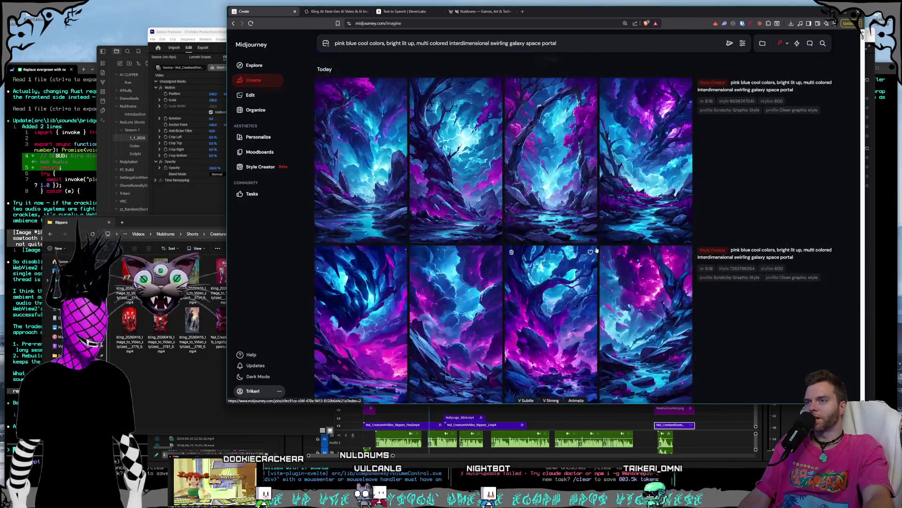
pyautogui.scroll(-5, 594, 245)
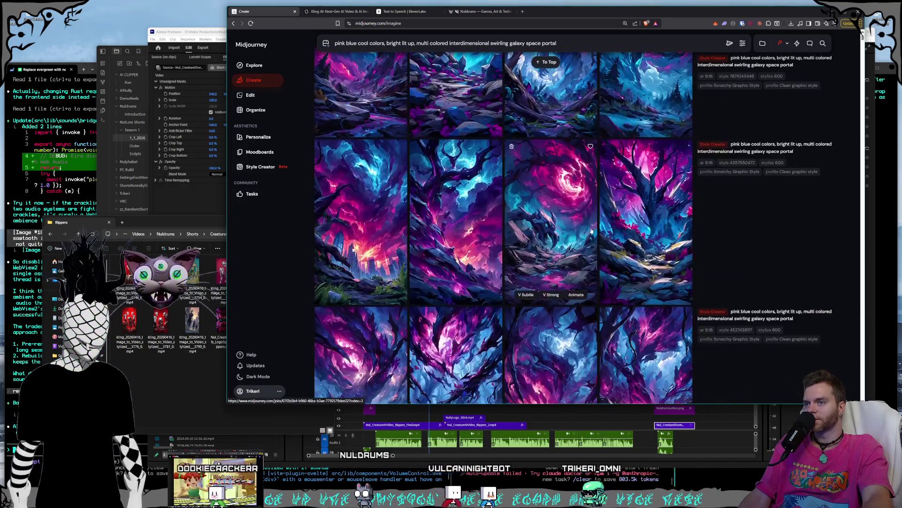
pyautogui.scroll(5, 591, 231)
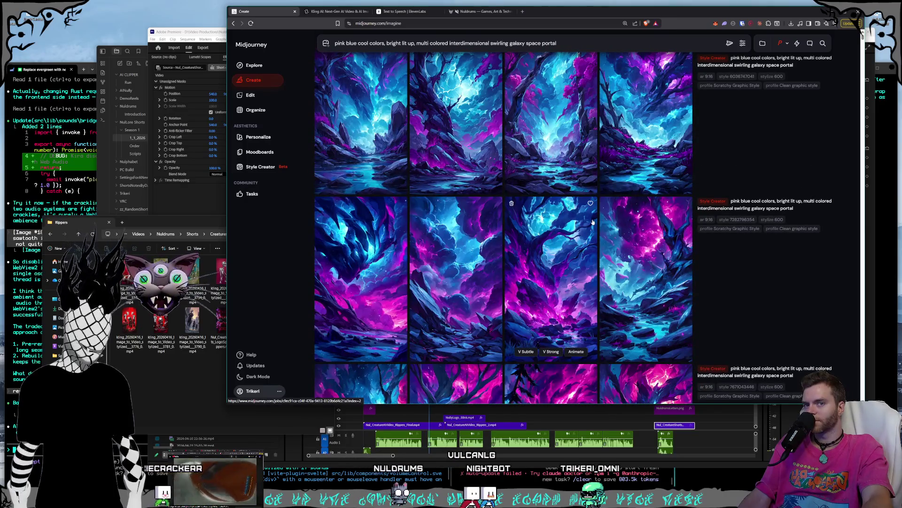
pyautogui.scroll(1, 593, 223)
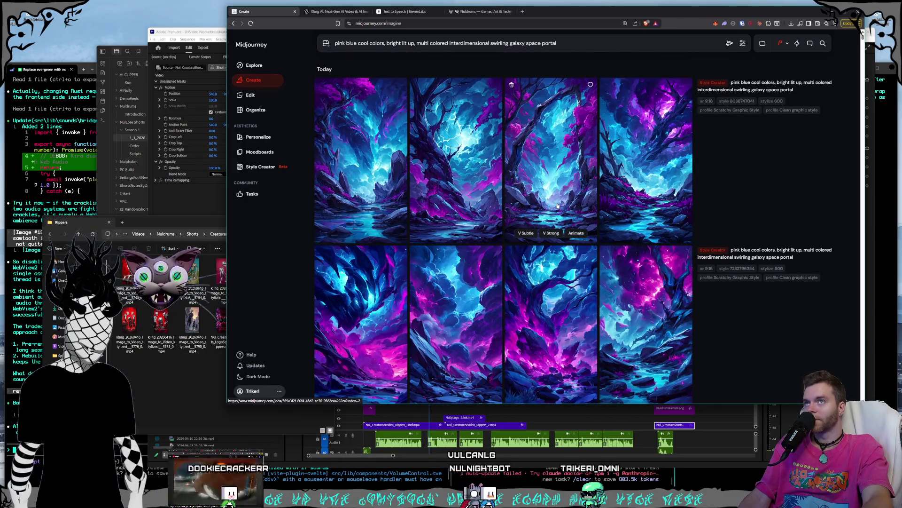
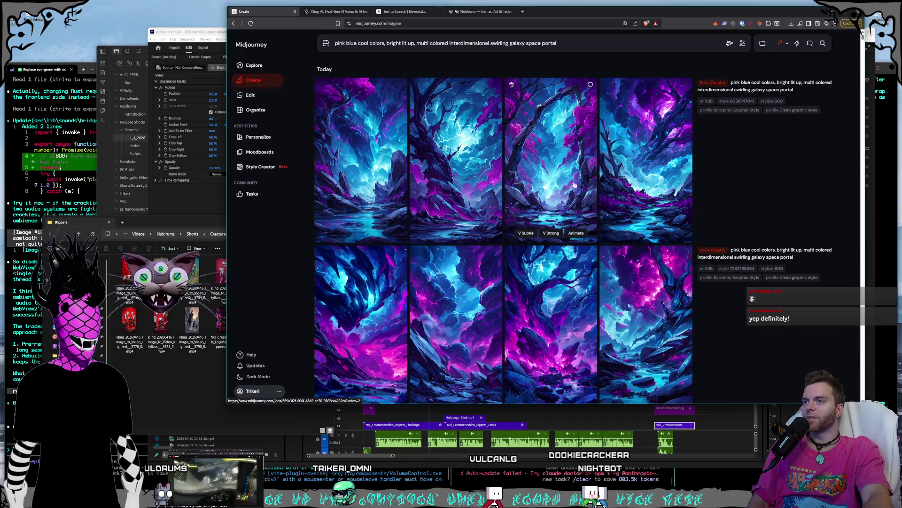
# Enlarge a galaxy portal image and step back and forth through its set before returning to the grid
pyautogui.click(641, 176)
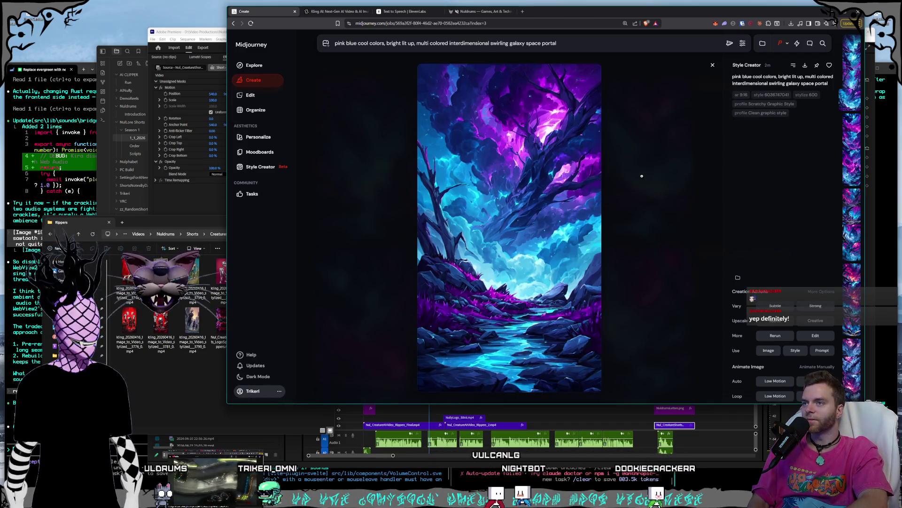
pyautogui.press('Left')
pyautogui.press('Left')
pyautogui.press('Left')
pyautogui.press('Right')
pyautogui.press('Right')
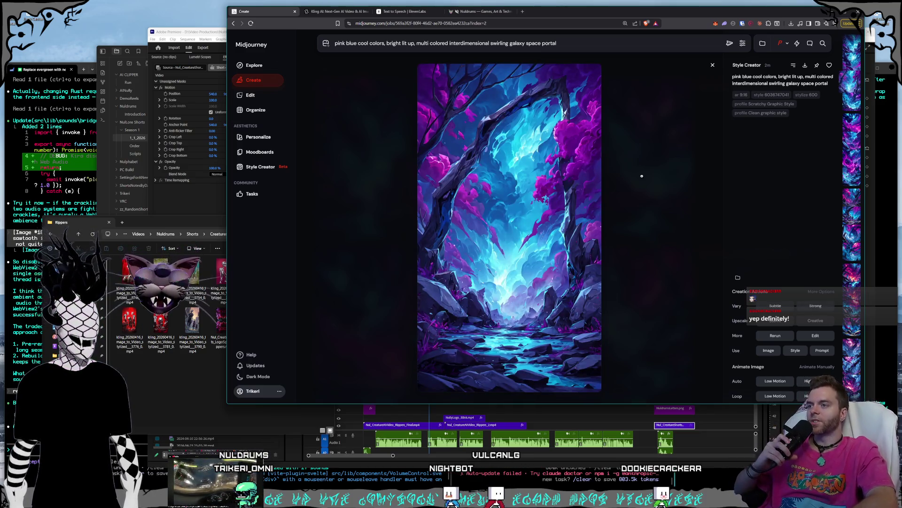
pyautogui.press('Escape')
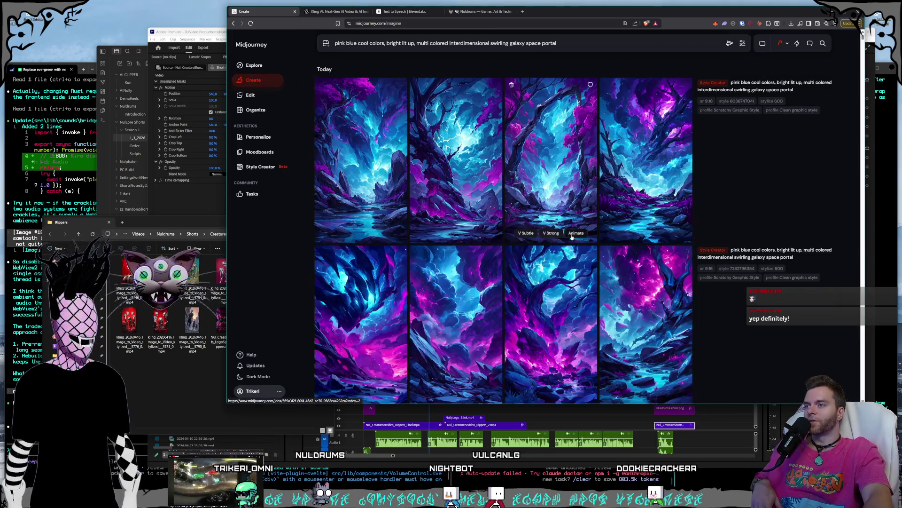
# Scroll down past the cathedral city images to the cyclops creature fishing-by-a-pond batches
pyautogui.scroll(-5, 587, 238)
pyautogui.scroll(-5, 588, 238)
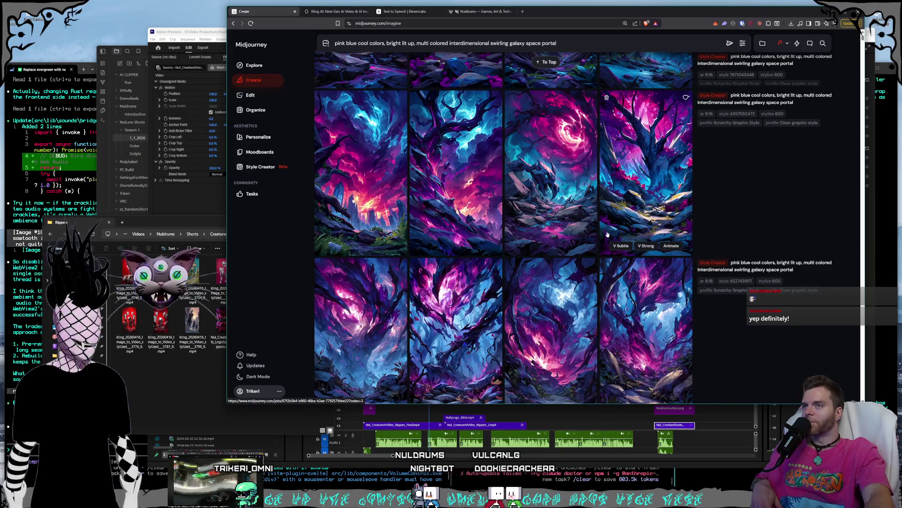
pyautogui.scroll(-4, 607, 234)
pyautogui.scroll(-3, 609, 230)
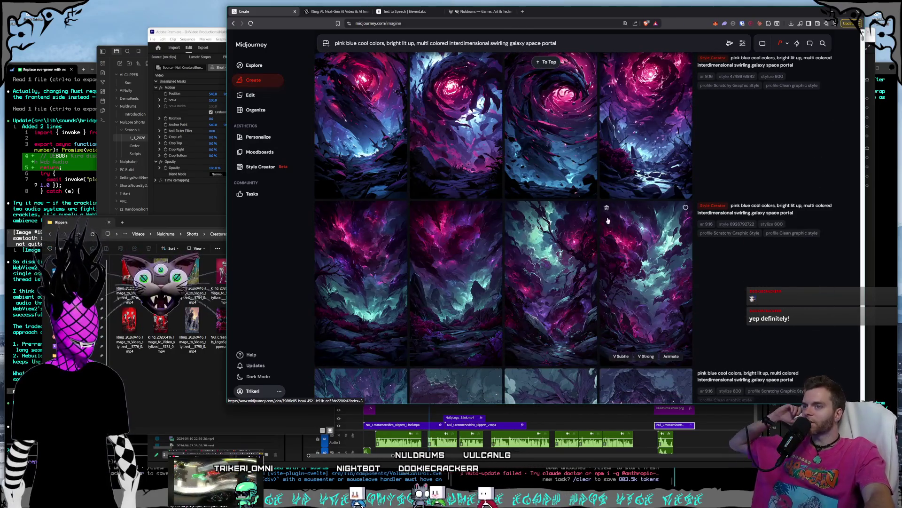
pyautogui.scroll(6, 607, 216)
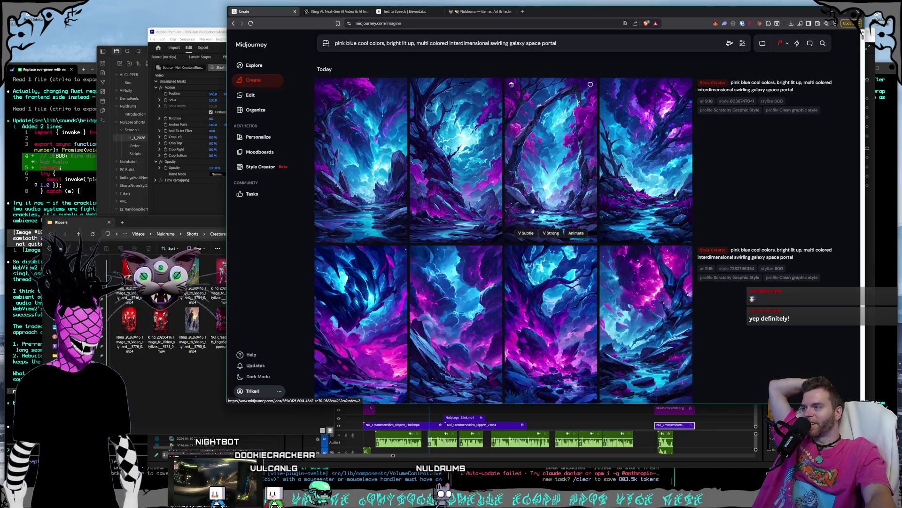
pyautogui.scroll(-15, 533, 211)
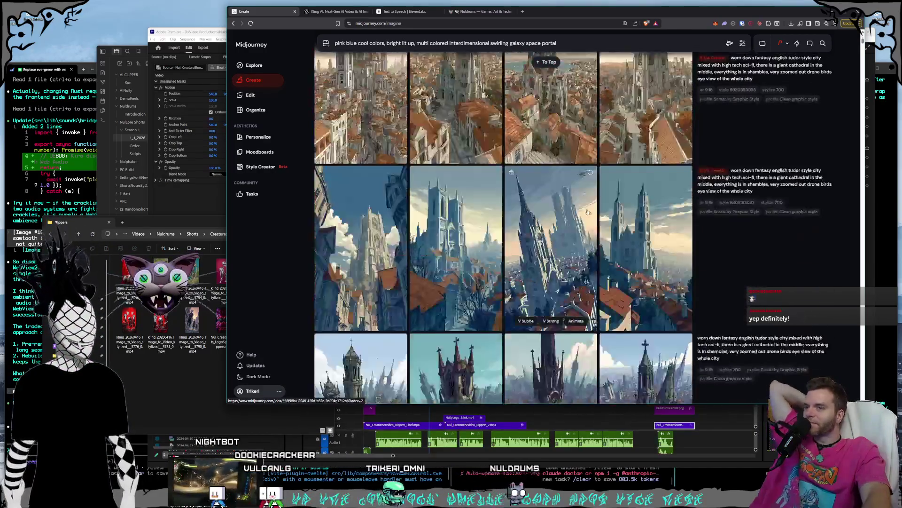
pyautogui.scroll(-10, 588, 212)
pyautogui.scroll(-5, 589, 215)
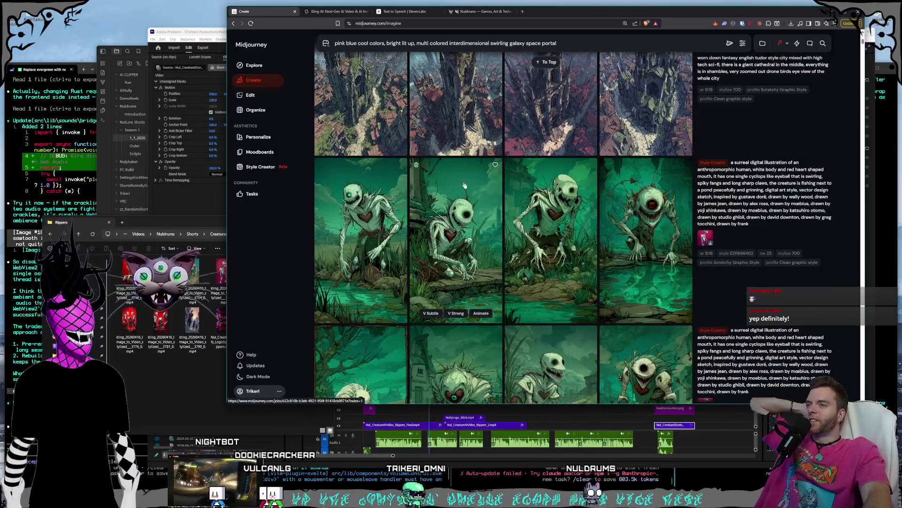
pyautogui.scroll(4, 578, 188)
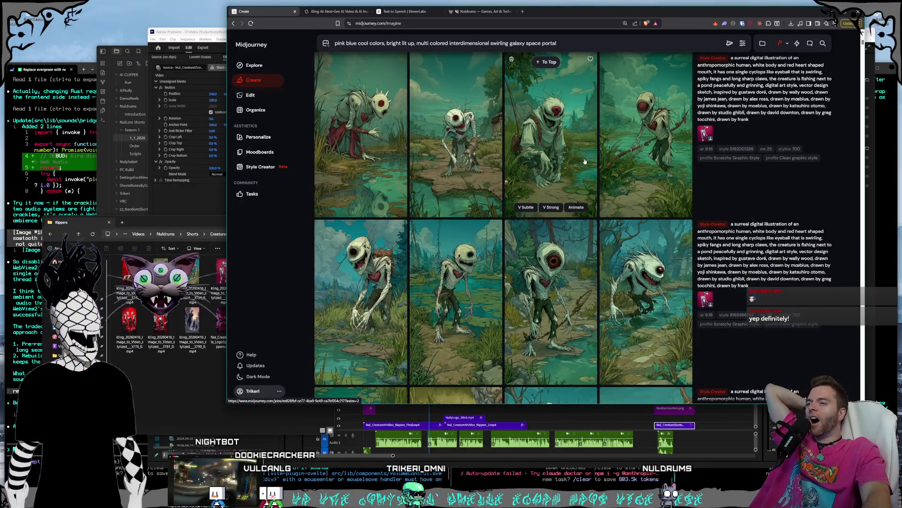
pyautogui.scroll(3, 582, 162)
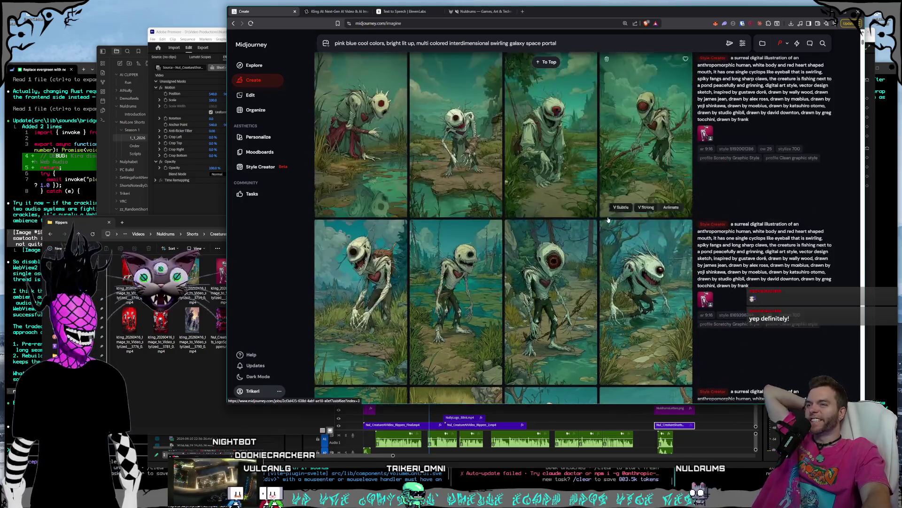
pyautogui.scroll(3, 606, 220)
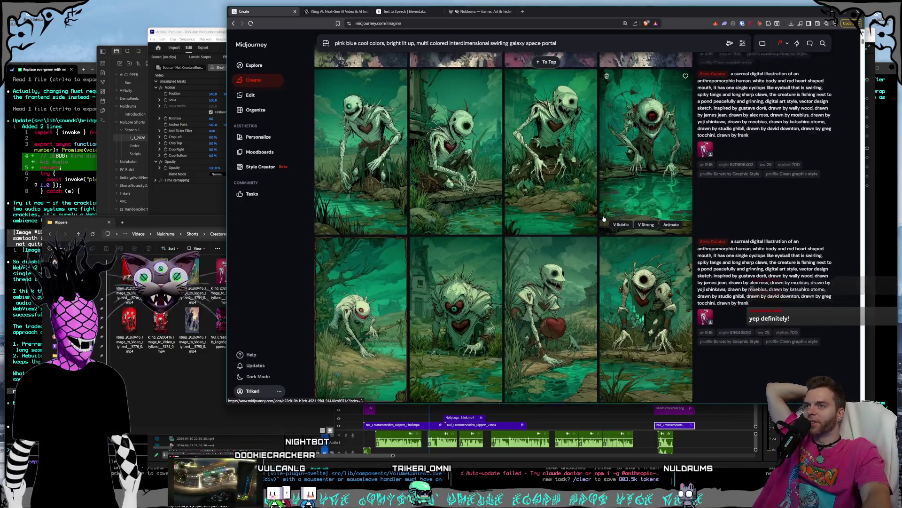
pyautogui.scroll(-5, 604, 219)
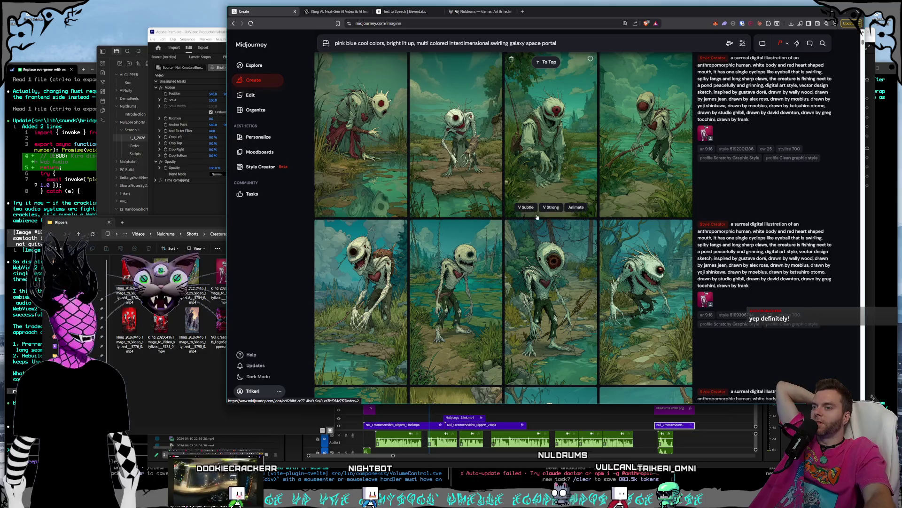
pyautogui.scroll(-5, 552, 214)
pyautogui.scroll(-1, 551, 214)
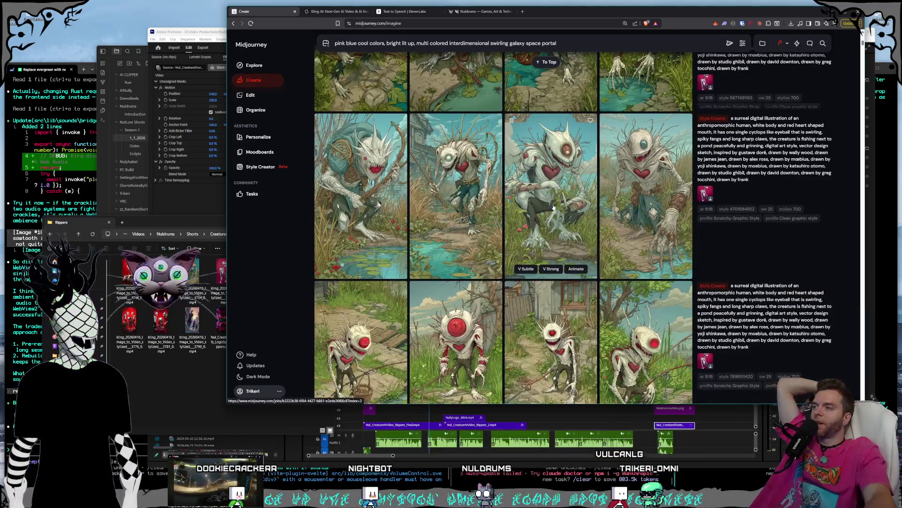
pyautogui.scroll(-2, 554, 208)
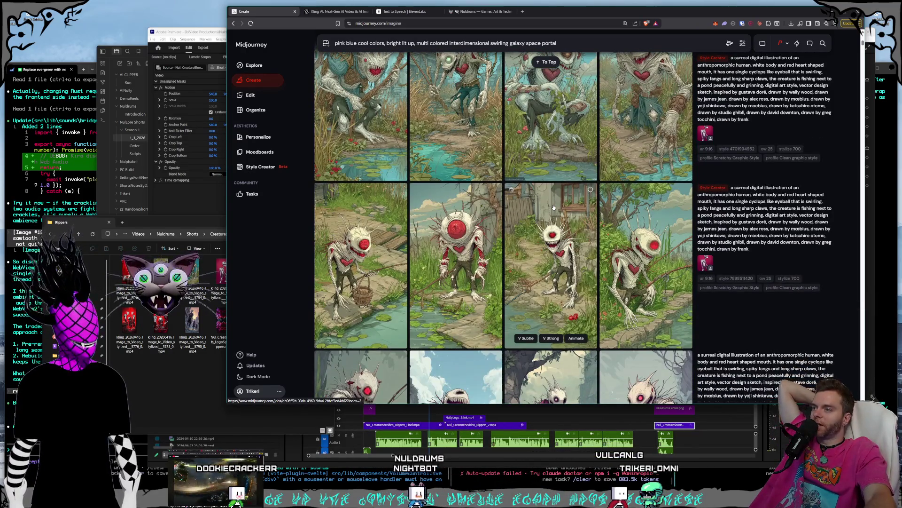
pyautogui.scroll(-1, 553, 207)
pyautogui.scroll(-2, 580, 193)
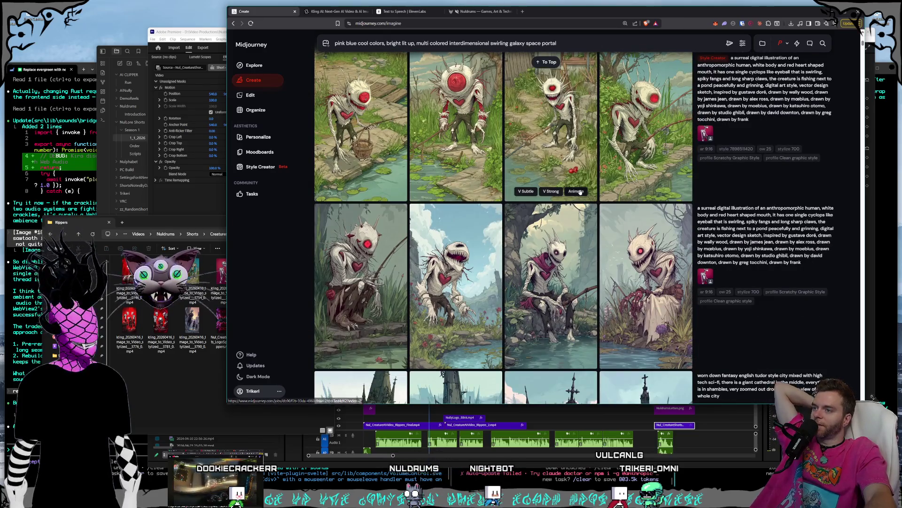
pyautogui.scroll(-1, 580, 192)
pyautogui.scroll(3, 580, 192)
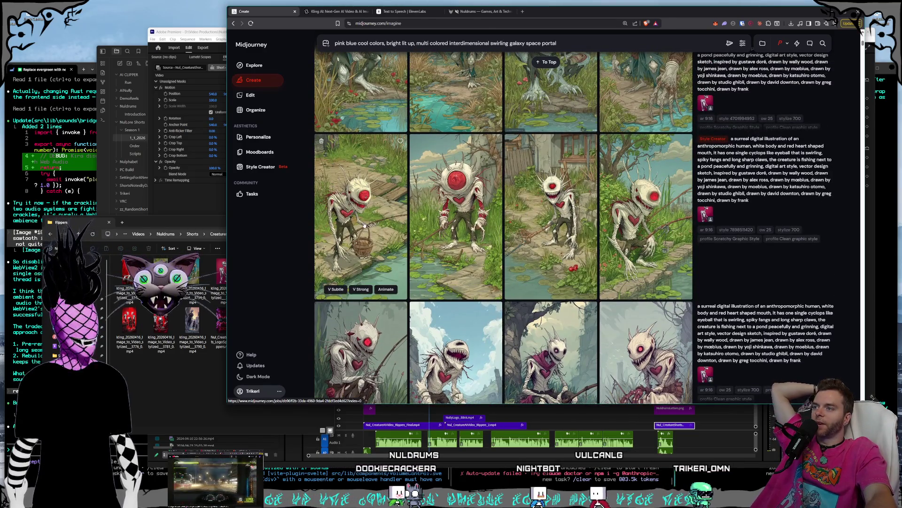
# Enlarge the basket-carrying creature image and then the first alley creature image
pyautogui.click(404, 229)
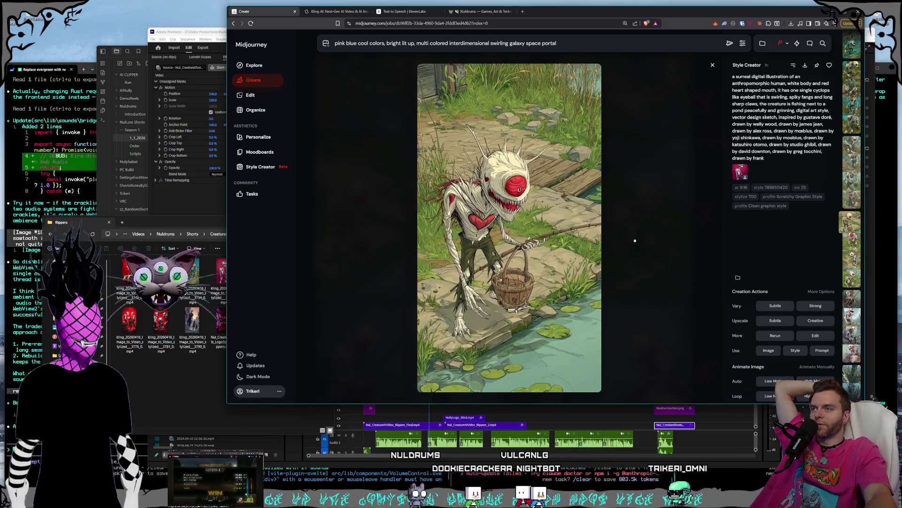
pyautogui.click(634, 241)
pyautogui.scroll(-15, 620, 223)
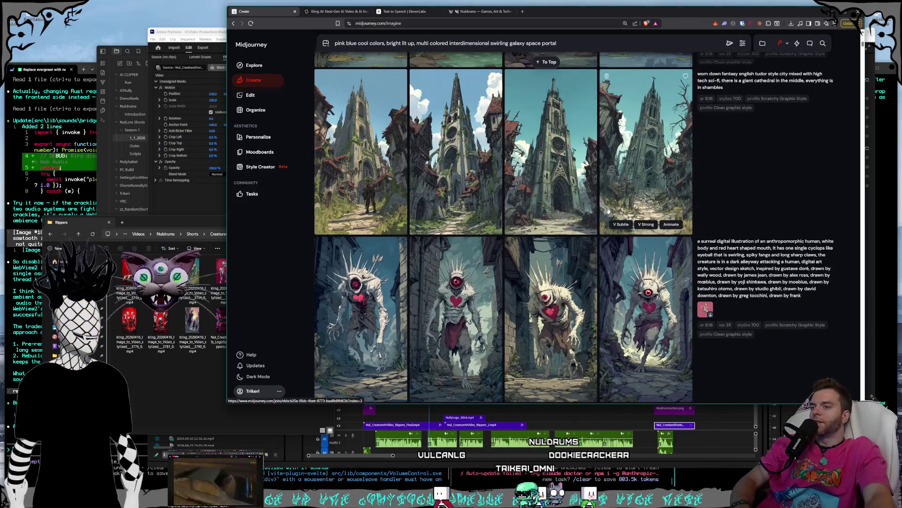
pyautogui.scroll(-3, 420, 184)
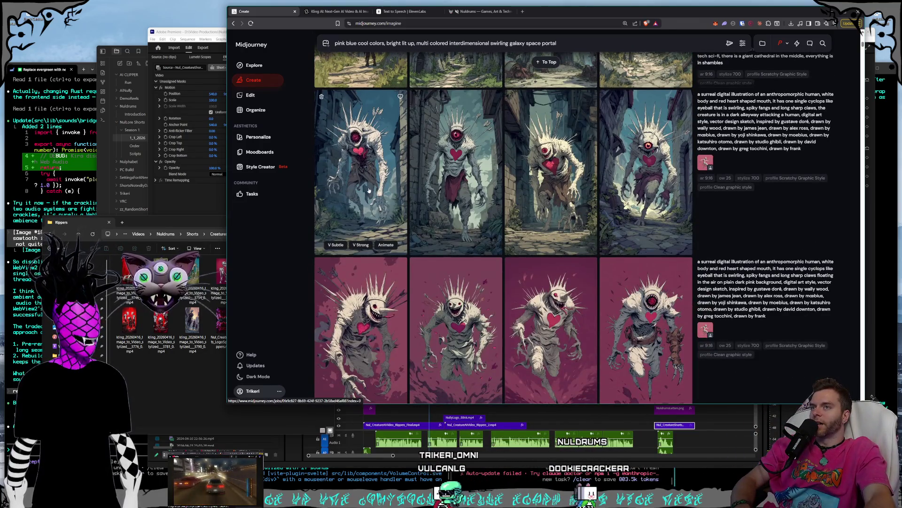
pyautogui.click(369, 190)
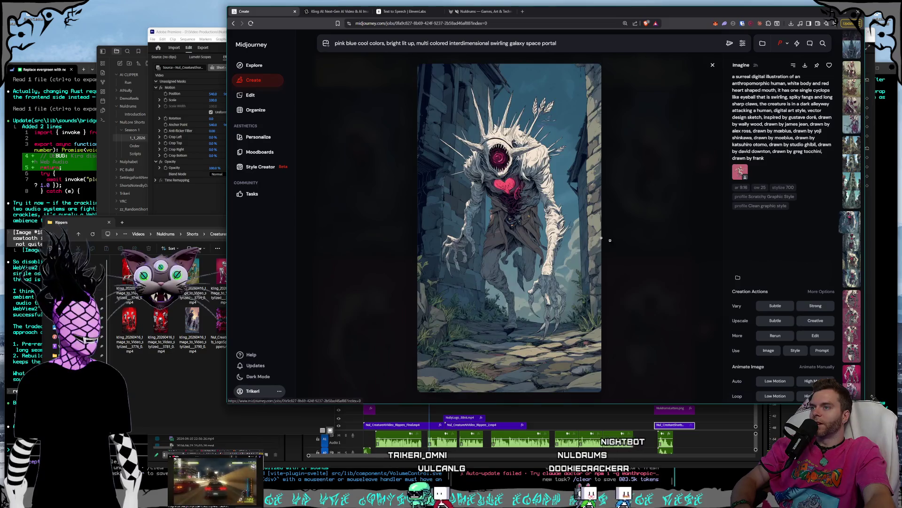
pyautogui.click(657, 252)
# Scroll down through the older creature and city generations and back up
pyautogui.scroll(-3, 628, 225)
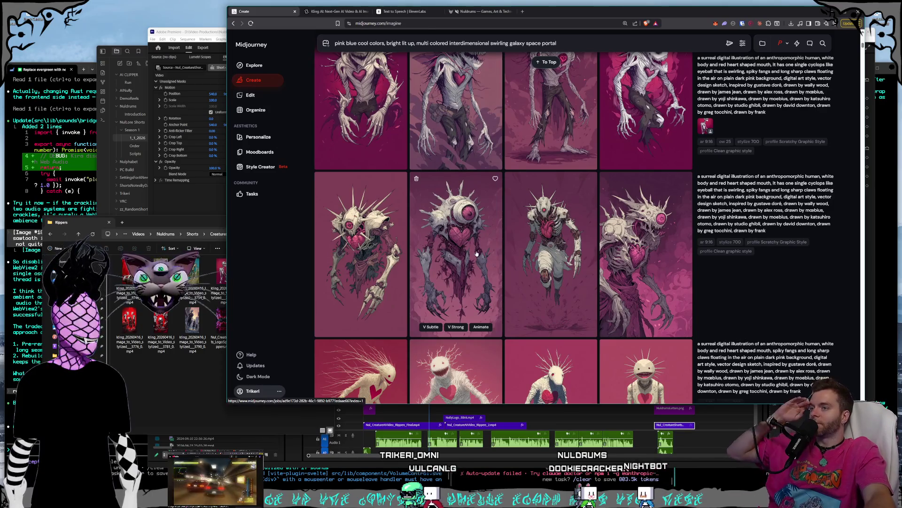
pyautogui.scroll(-4, 517, 244)
pyautogui.scroll(-10, 536, 252)
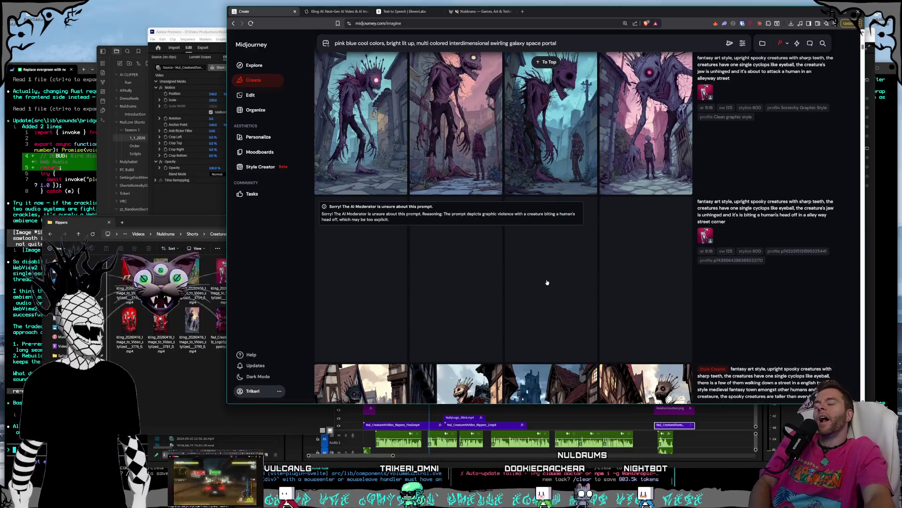
pyautogui.scroll(-6, 548, 281)
pyautogui.scroll(-6, 548, 278)
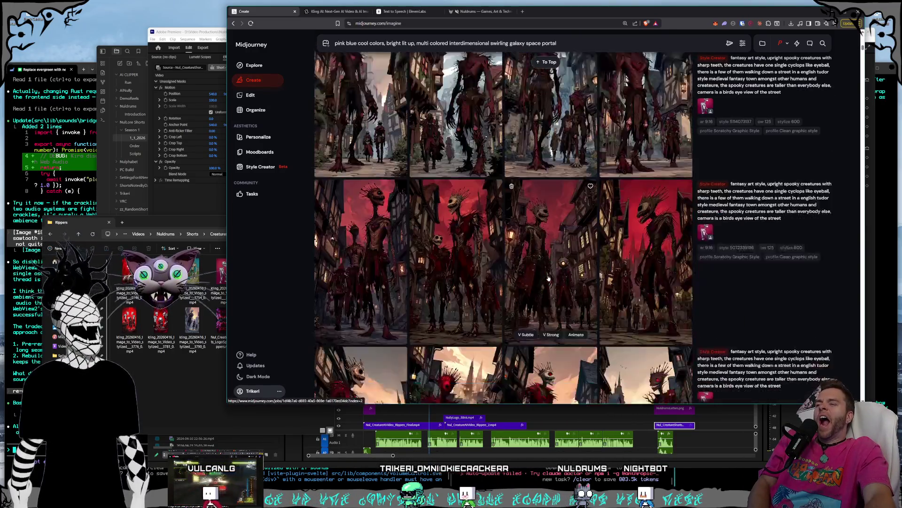
pyautogui.scroll(-8, 548, 279)
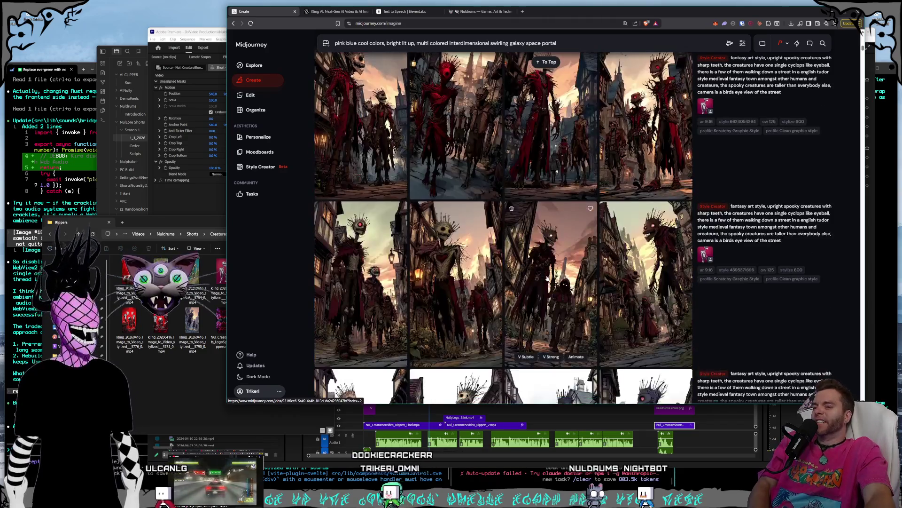
pyautogui.scroll(-8, 590, 257)
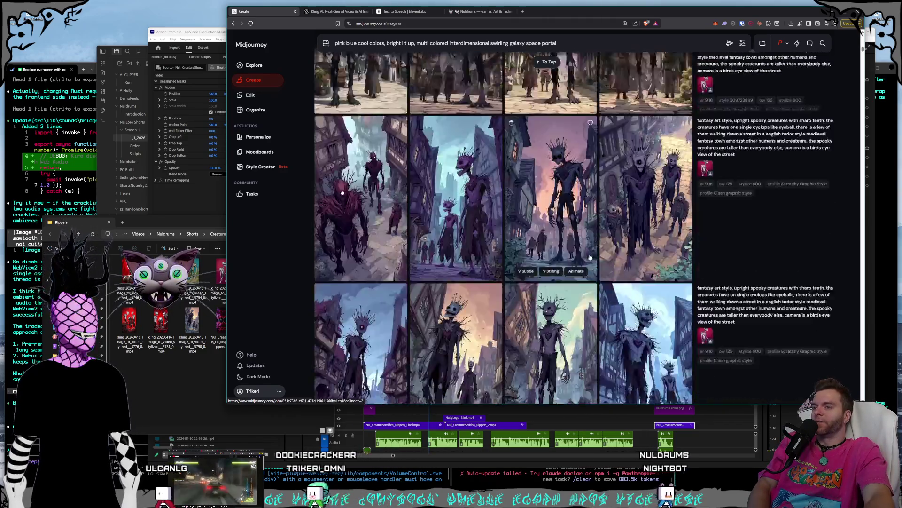
pyautogui.scroll(5, 597, 270)
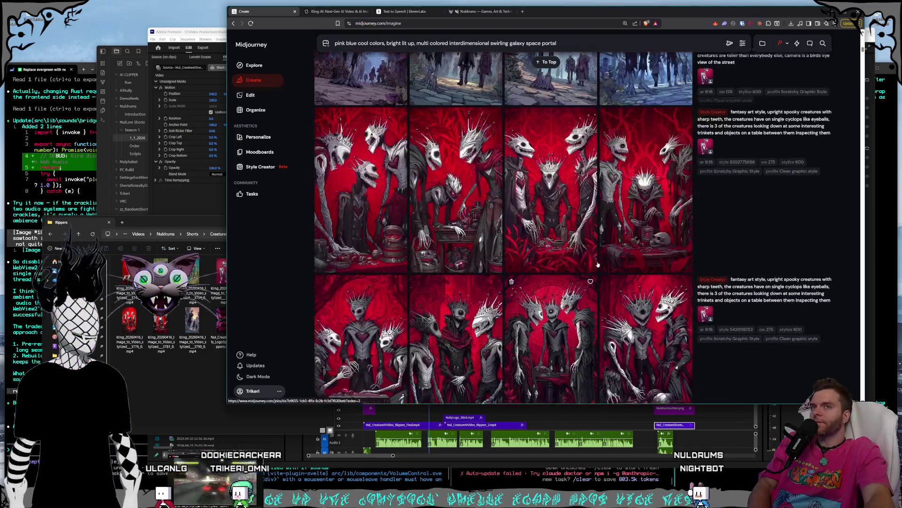
pyautogui.scroll(-10, 548, 263)
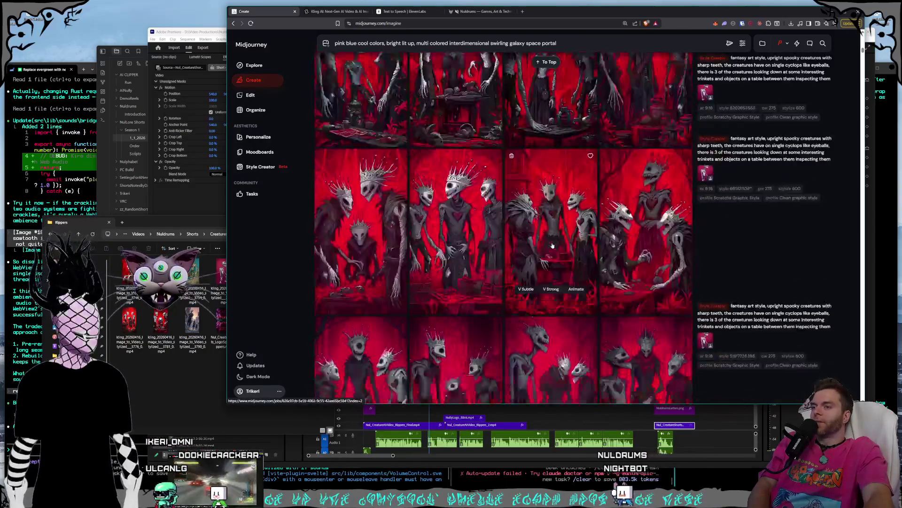
pyautogui.scroll(-15, 549, 226)
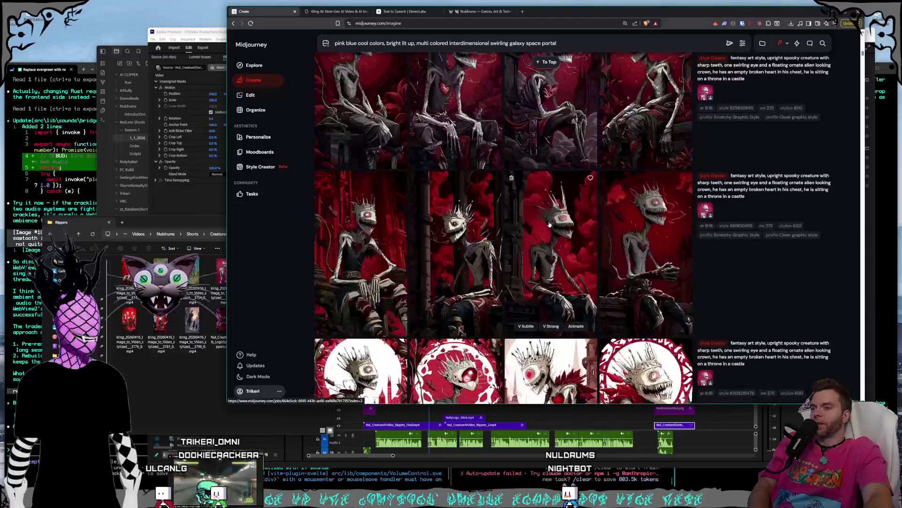
pyautogui.scroll(-5, 614, 175)
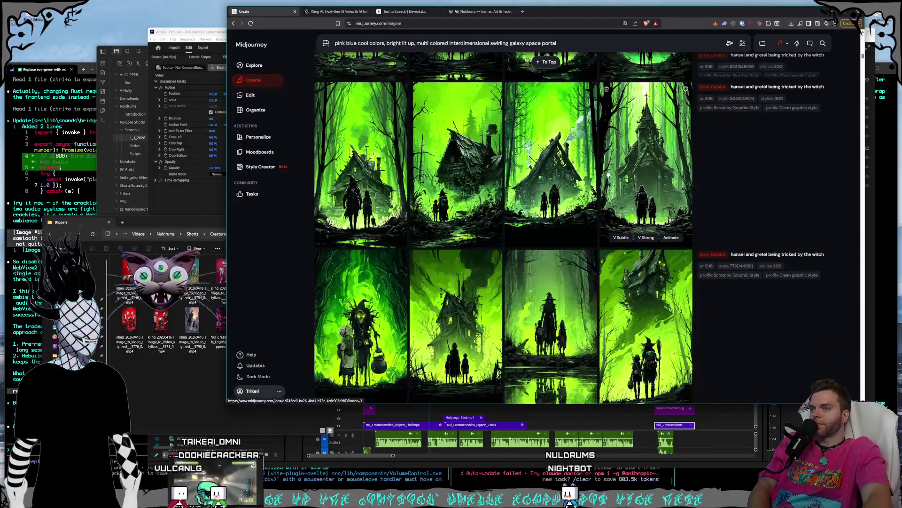
pyautogui.scroll(15, 611, 141)
pyautogui.scroll(6, 649, 205)
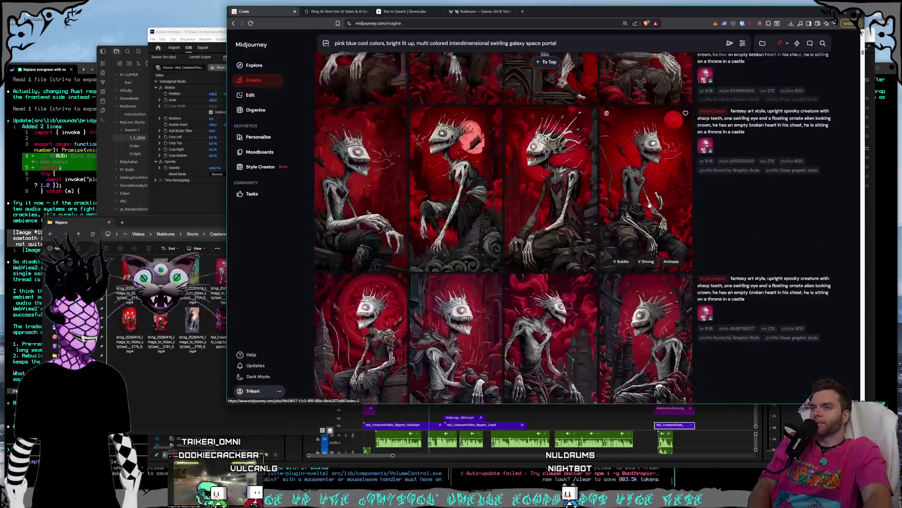
pyautogui.scroll(12, 649, 205)
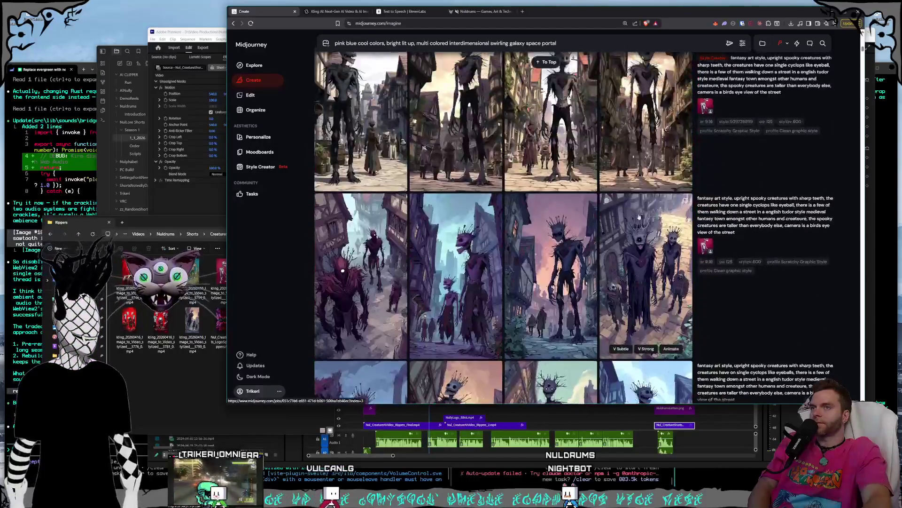
pyautogui.scroll(15, 633, 213)
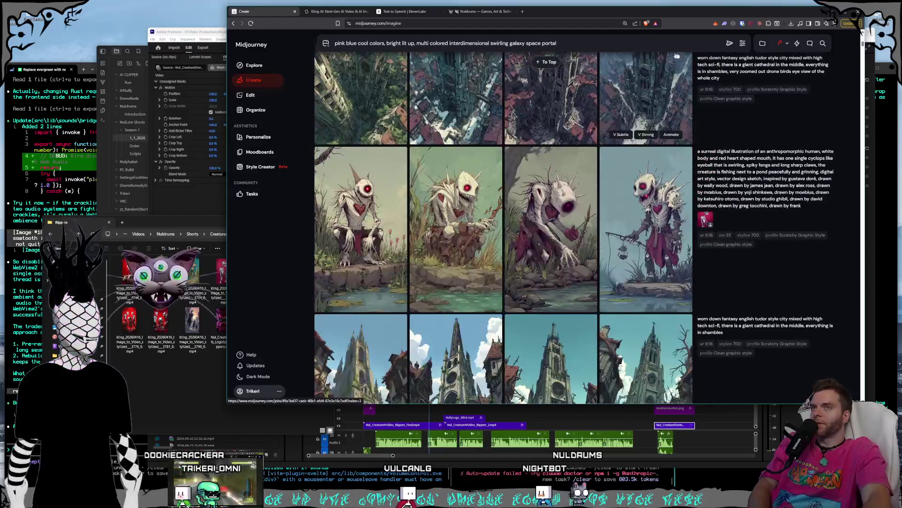
# Open the settings panel and scroll up to today's pink-and-blue galaxy portal batches
pyautogui.click(743, 43)
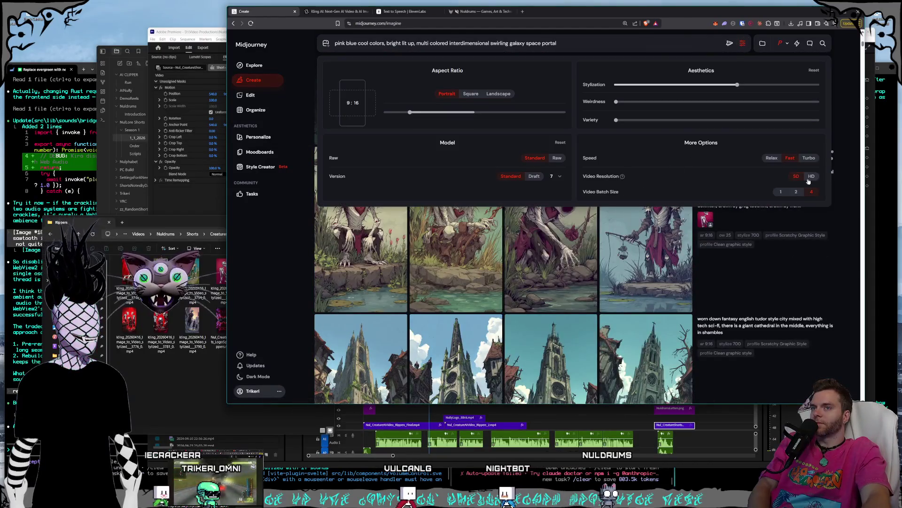
pyautogui.scroll(12, 752, 266)
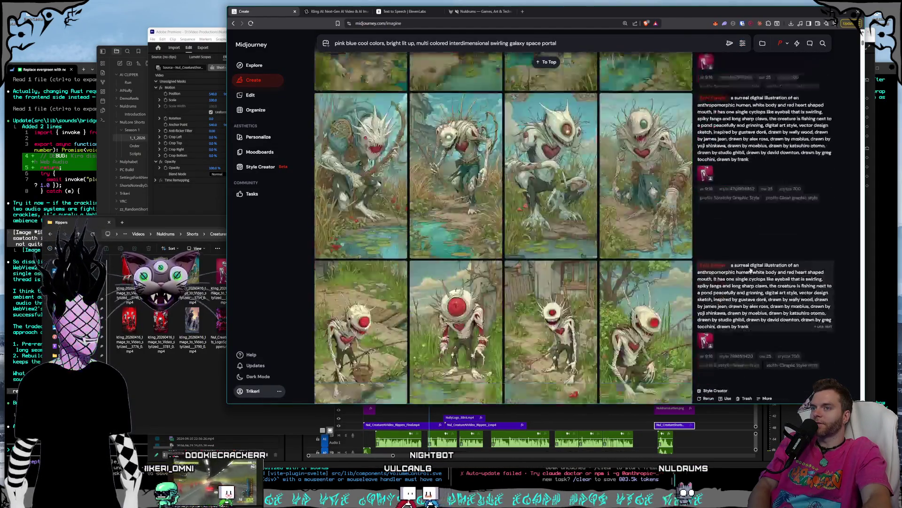
pyautogui.scroll(10, 741, 266)
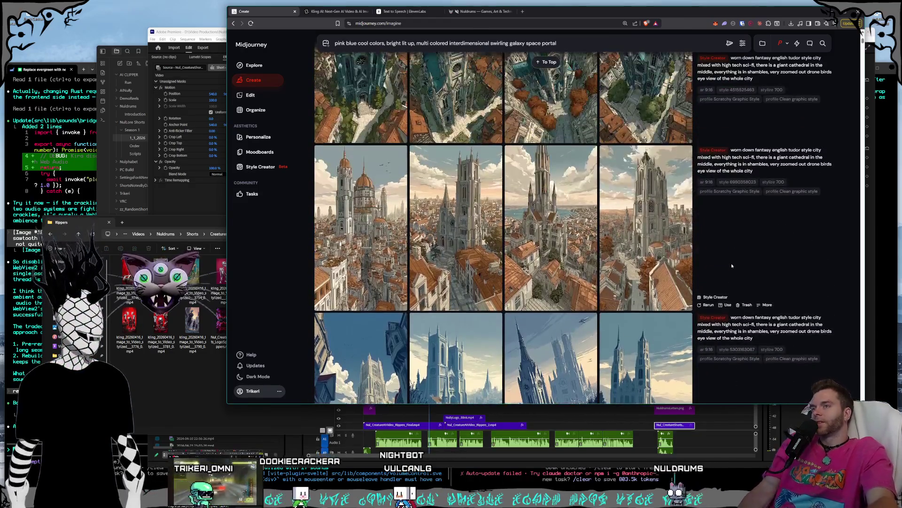
pyautogui.scroll(10, 718, 267)
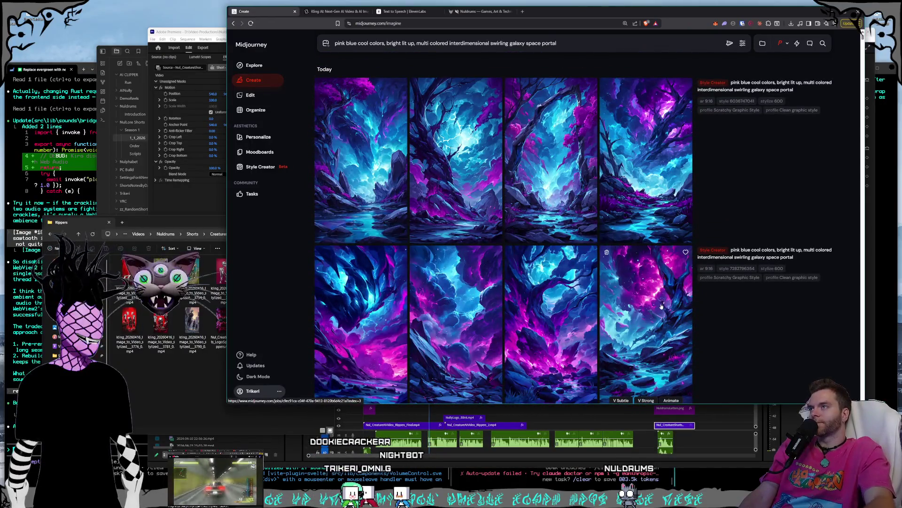
# Switch to the Kling AI tab and scroll the video history up to the red throne creature clip
pyautogui.click(333, 14)
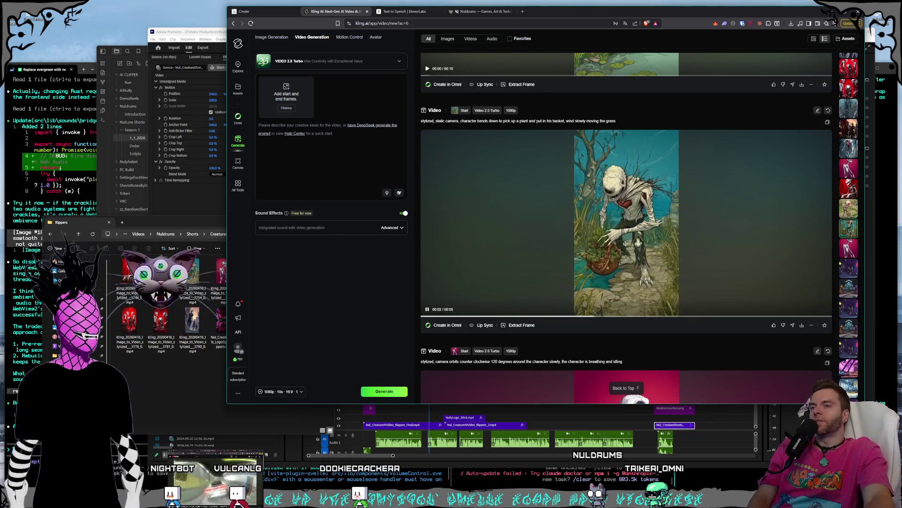
pyautogui.scroll(3, 625, 243)
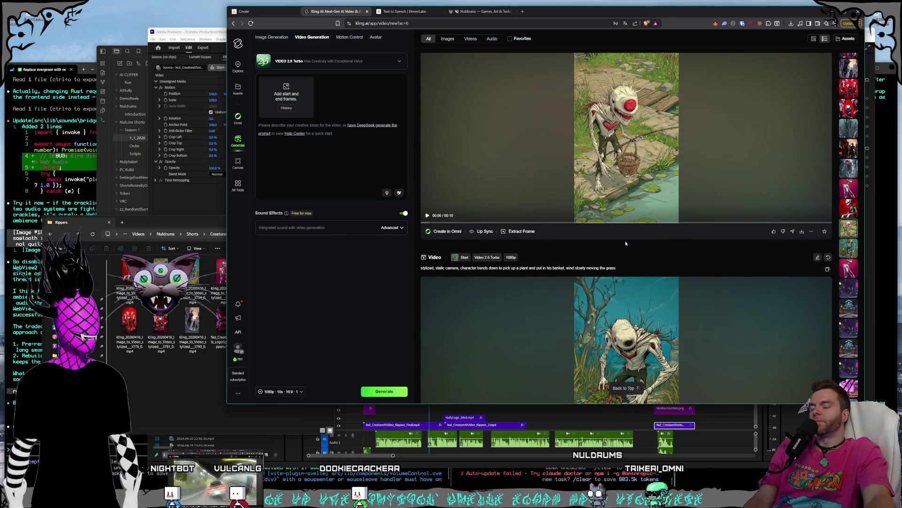
pyautogui.scroll(3, 626, 239)
# Scroll up past the laughing throne creature and running one-eyed creature clips to the street group clip
pyautogui.scroll(3, 626, 238)
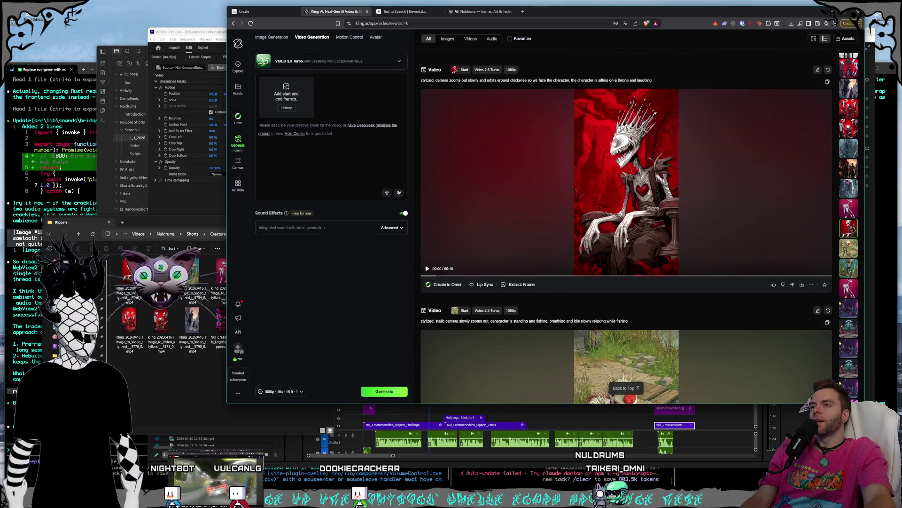
pyautogui.scroll(1, 622, 230)
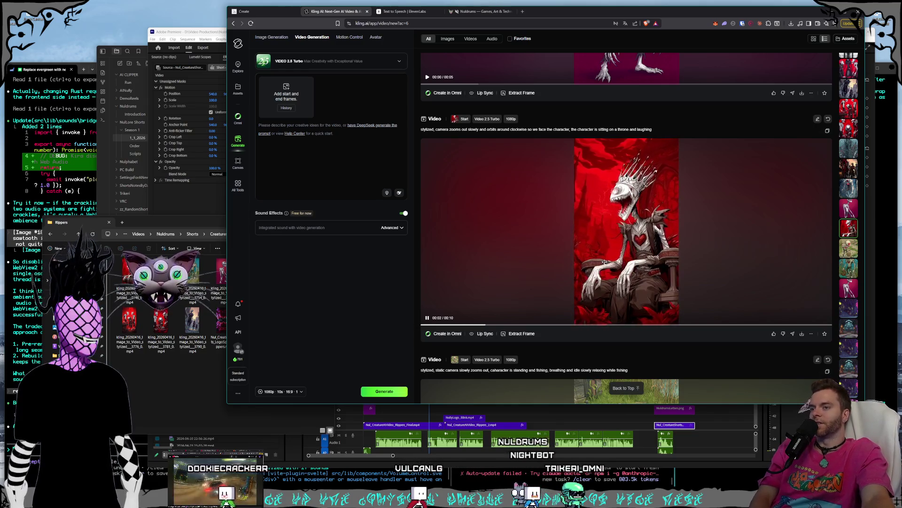
pyautogui.scroll(1, 605, 266)
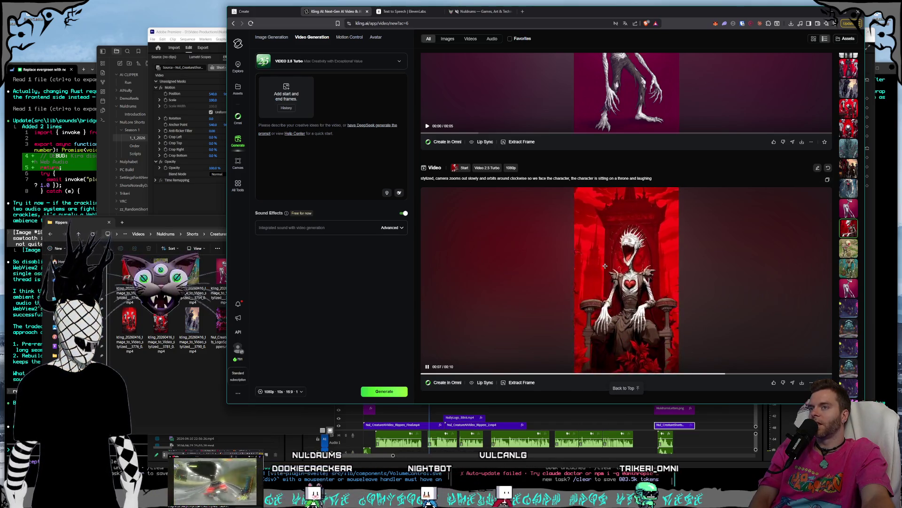
pyautogui.scroll(7, 605, 266)
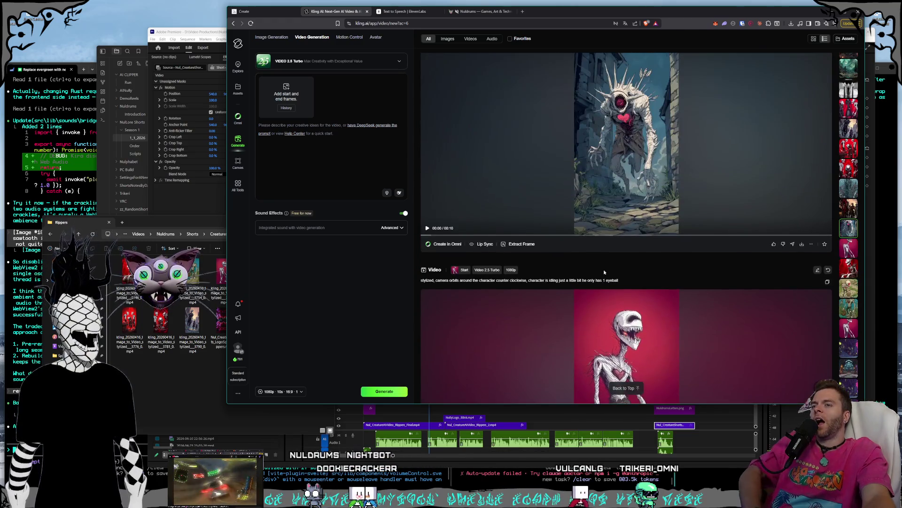
pyautogui.scroll(3, 604, 272)
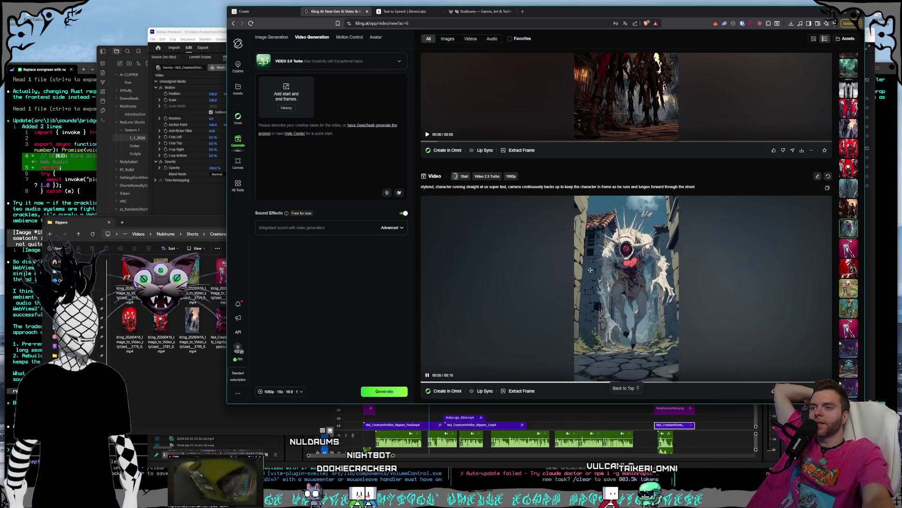
pyautogui.scroll(4, 592, 262)
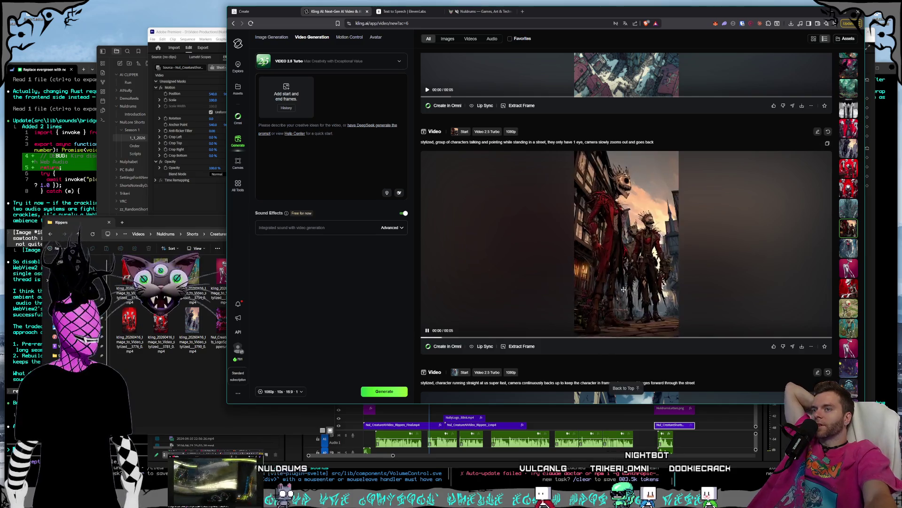
# Scroll through the red skeleton trio, mountain river and perched cat clips to the three-headed black-goop video
pyautogui.scroll(-5, 606, 268)
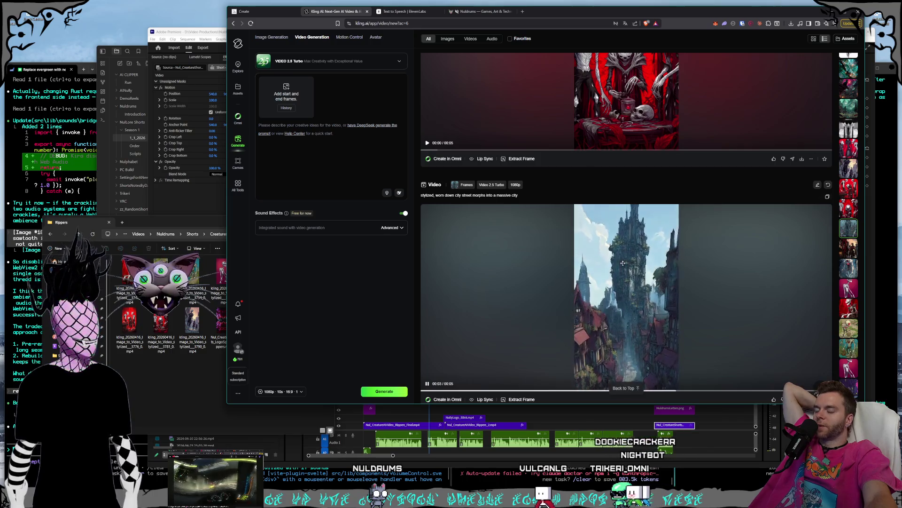
pyautogui.scroll(2, 623, 263)
pyautogui.scroll(2, 624, 265)
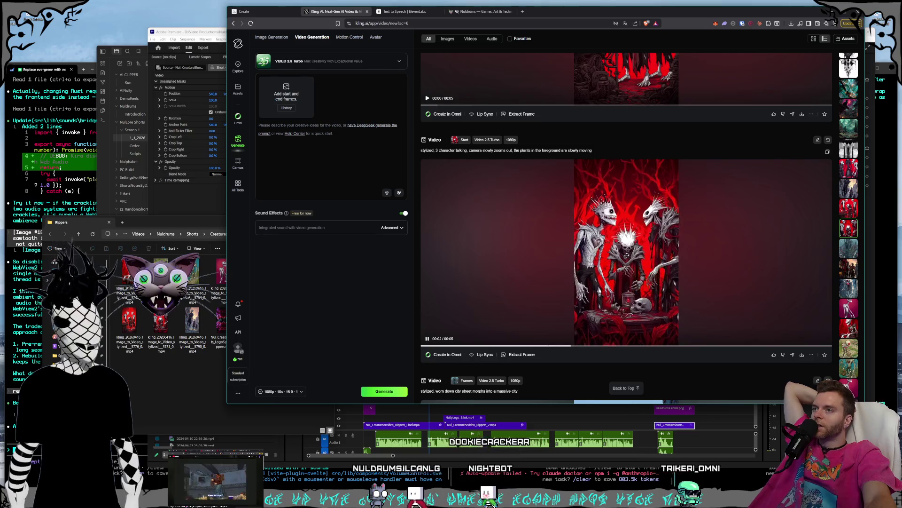
pyautogui.scroll(3, 627, 255)
pyautogui.scroll(2, 627, 254)
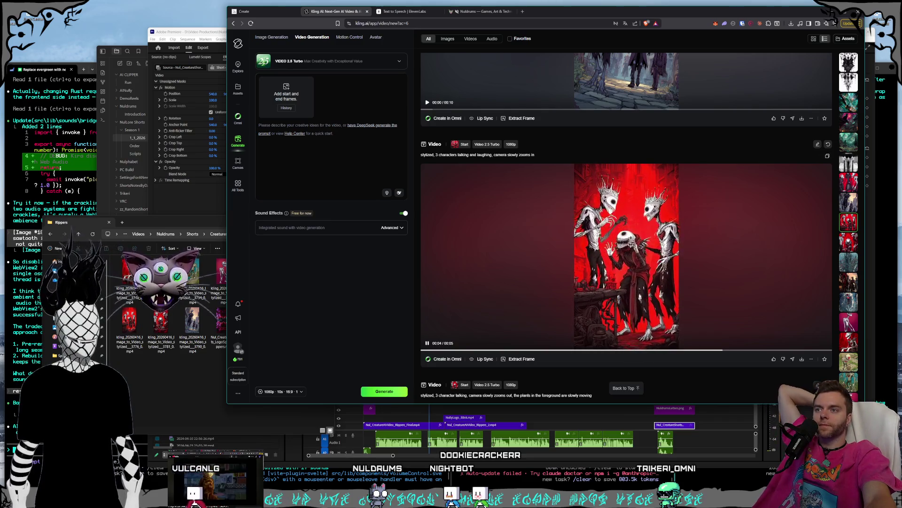
pyautogui.scroll(3, 631, 244)
pyautogui.scroll(1, 632, 247)
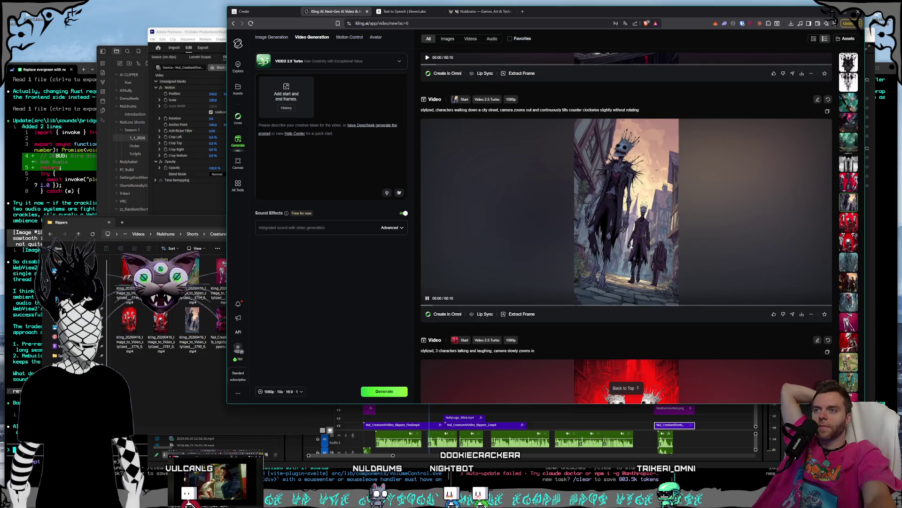
pyautogui.scroll(5, 631, 247)
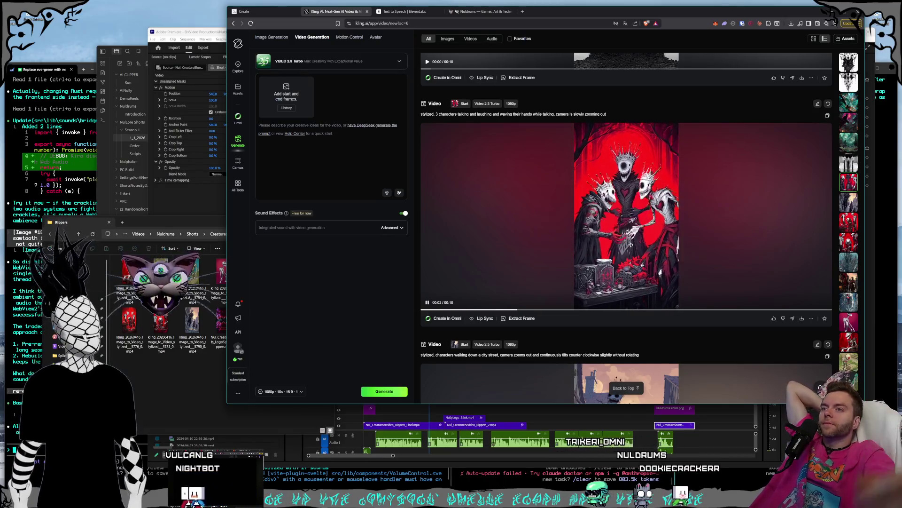
pyautogui.scroll(6, 631, 245)
pyautogui.scroll(7, 630, 244)
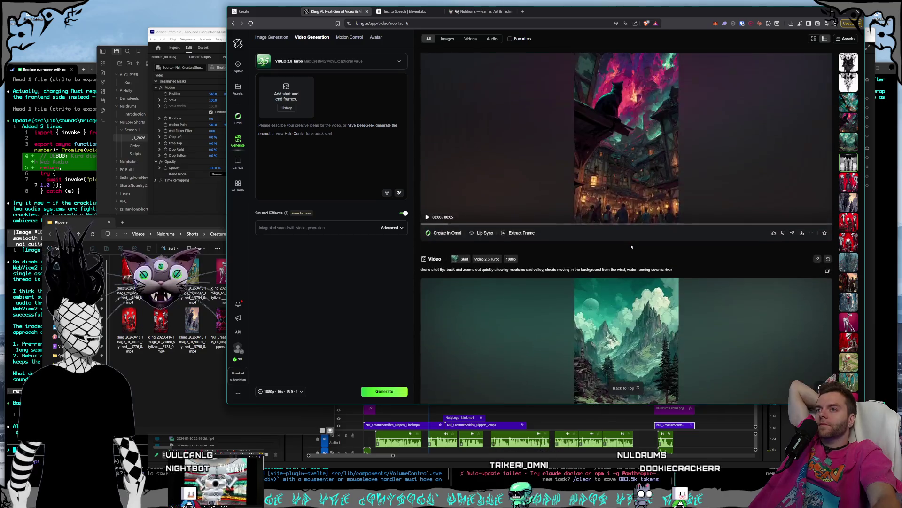
pyautogui.scroll(-2, 619, 279)
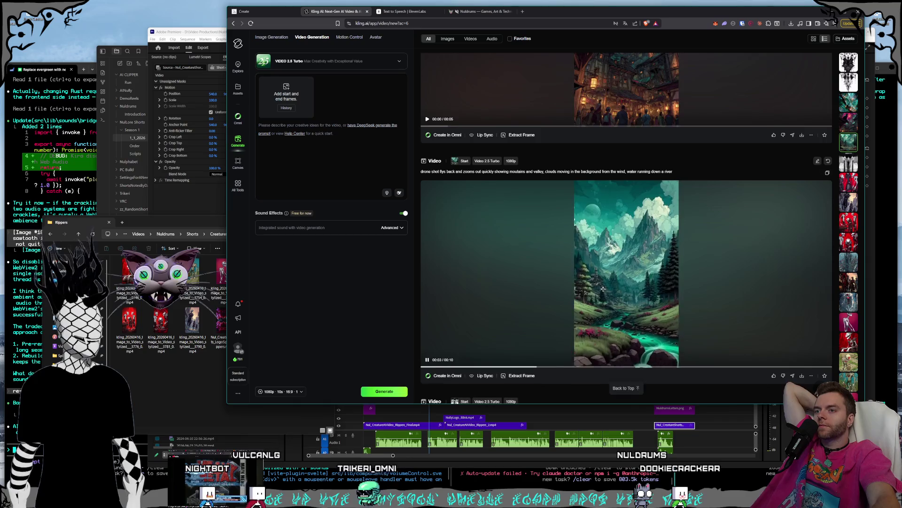
pyautogui.scroll(7, 599, 295)
pyautogui.scroll(-3, 604, 291)
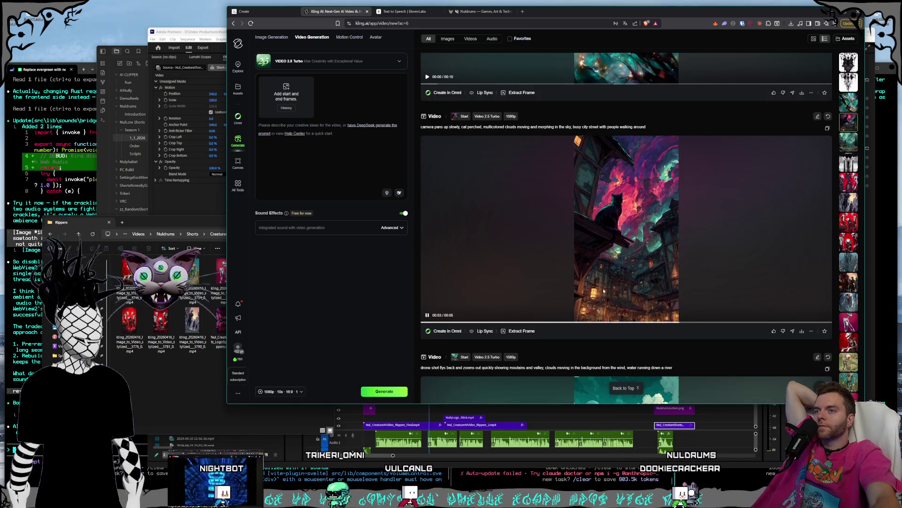
pyautogui.scroll(3, 622, 275)
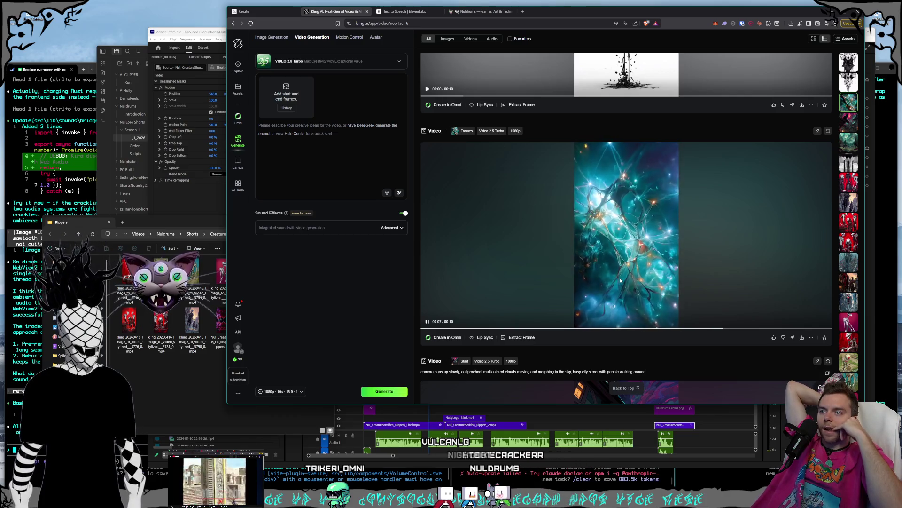
pyautogui.scroll(5, 620, 280)
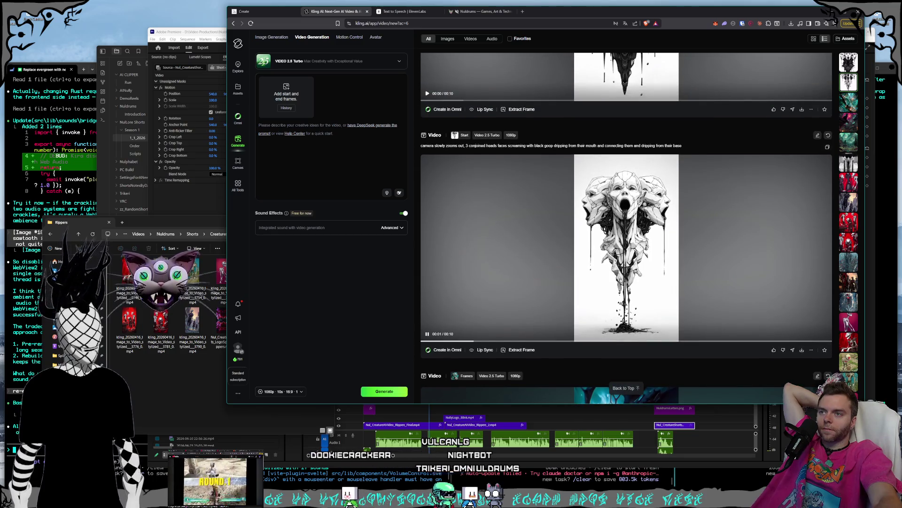
pyautogui.scroll(5, 620, 281)
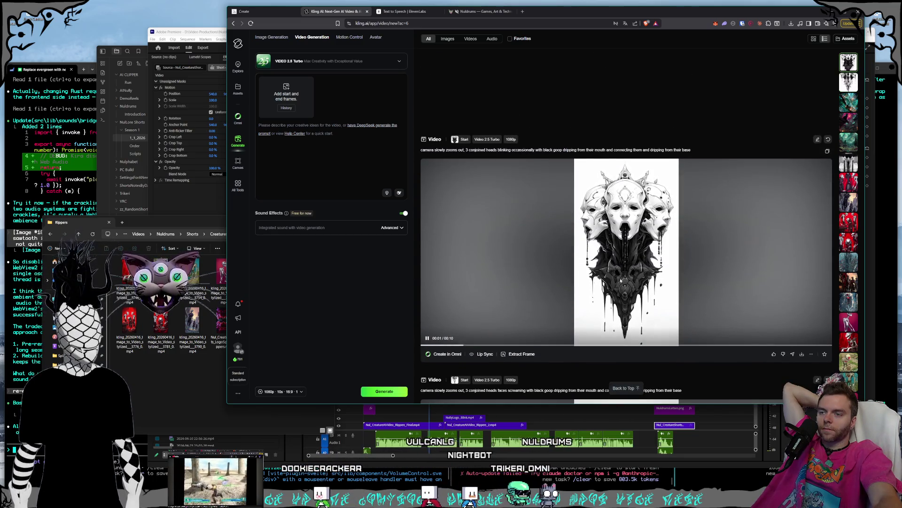
pyautogui.scroll(5, 620, 281)
pyautogui.scroll(-5, 619, 278)
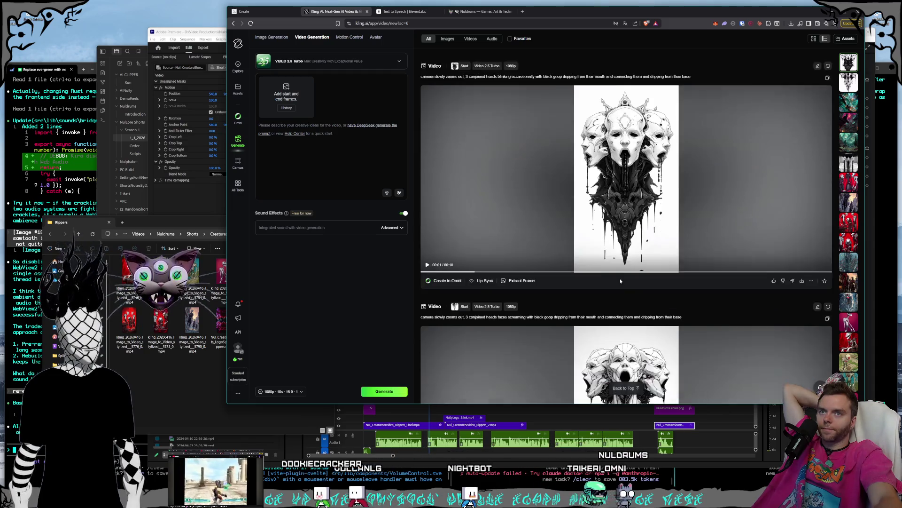